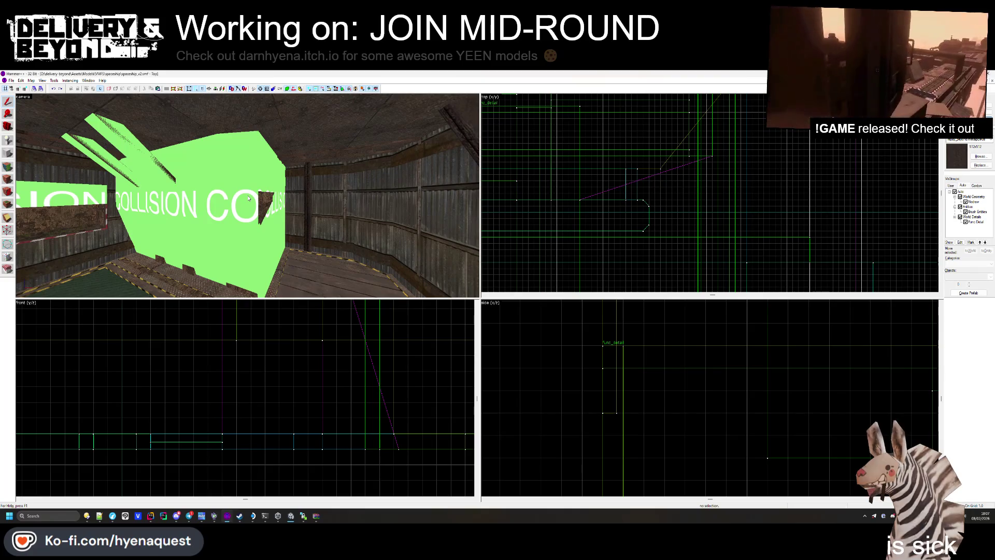
- Fly the 3D camera around the OUTSIDE box and through the red wall into its interior
{"action": "key", "text": "z"}
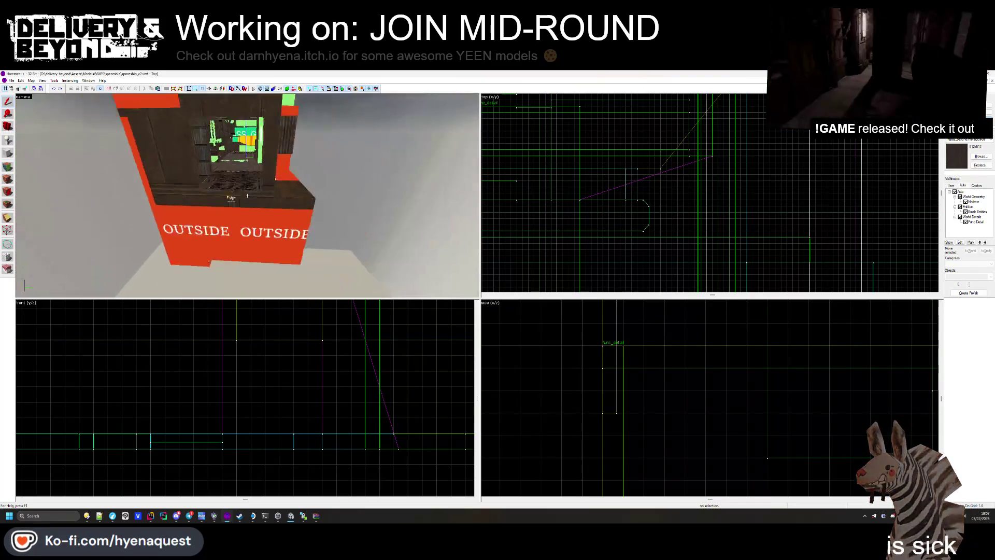
{"action": "key", "text": "w"}
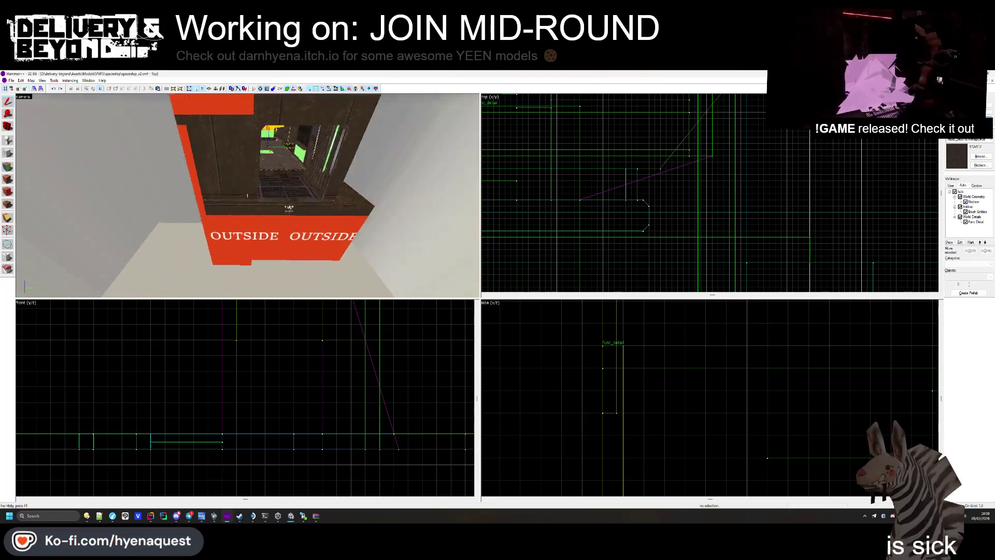
{"action": "key", "text": "w"}
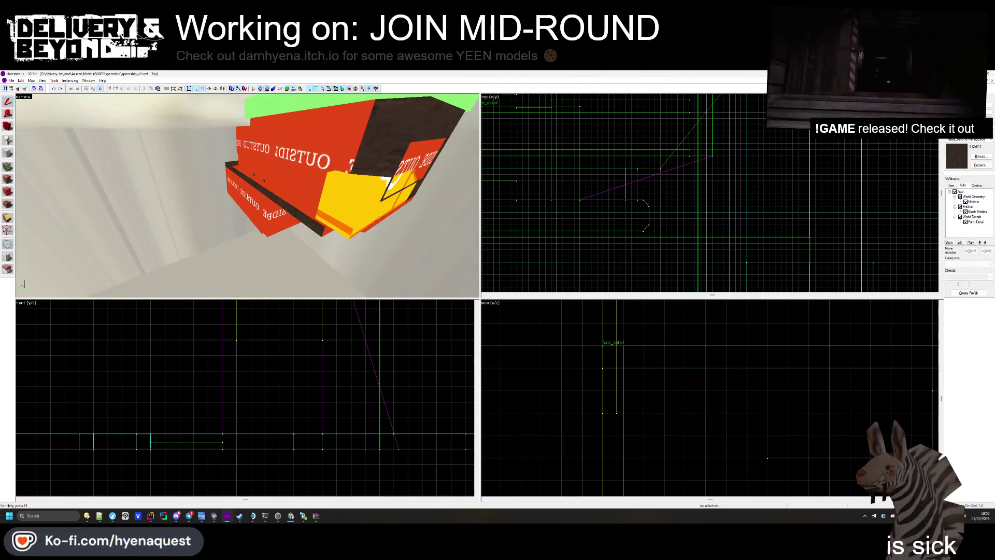
{"action": "key", "text": "w"}
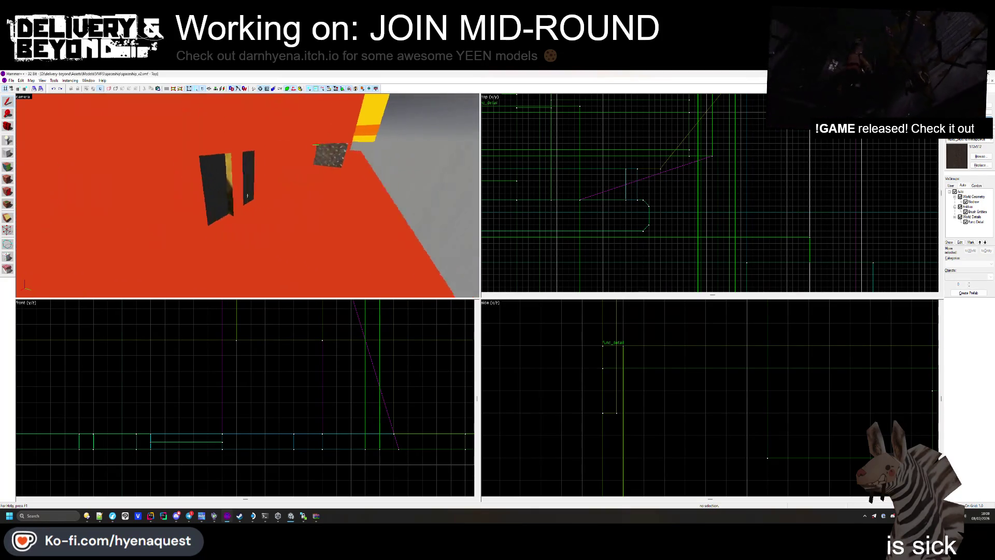
- Select a flat brush, centre the camera on it, and fly over to the hazard-striped grate trim
{"action": "left_click", "coordinate": [248, 194]}
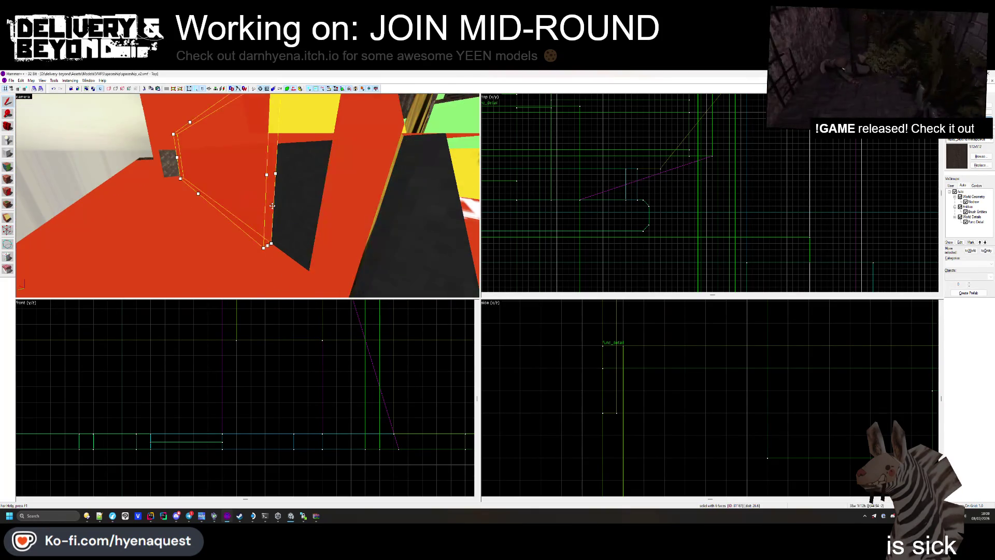
{"action": "left_click", "coordinate": [248, 195]}
{"action": "key", "text": "ctrl+shift+e"}
{"action": "scroll", "coordinate": [576, 220], "scroll_direction": "down", "scroll_amount": 10}
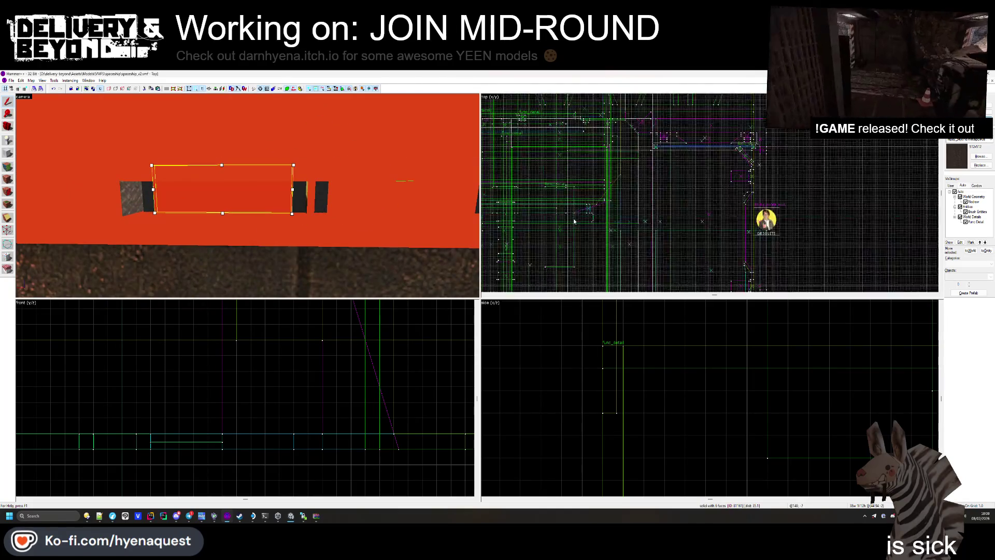
{"action": "key", "text": "z"}
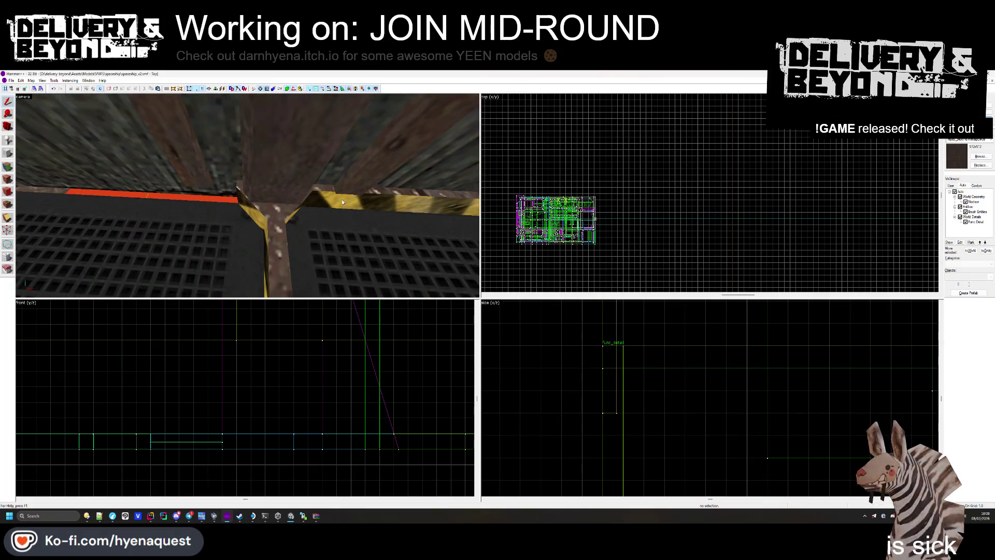
- Stretch the striped trim brush leftward in the top view from 38 to 86 units long
{"action": "scroll", "coordinate": [671, 207], "scroll_direction": "down", "scroll_amount": 4}
{"action": "scroll", "coordinate": [679, 225], "scroll_direction": "up", "scroll_amount": 6}
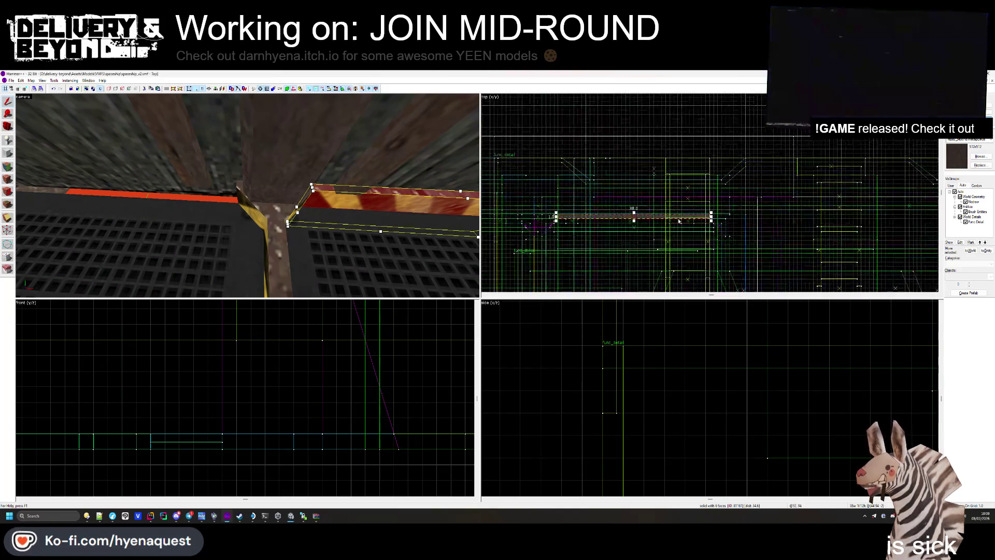
{"action": "left_click_drag", "start_coordinate": [675, 221], "coordinate": [643, 221]}
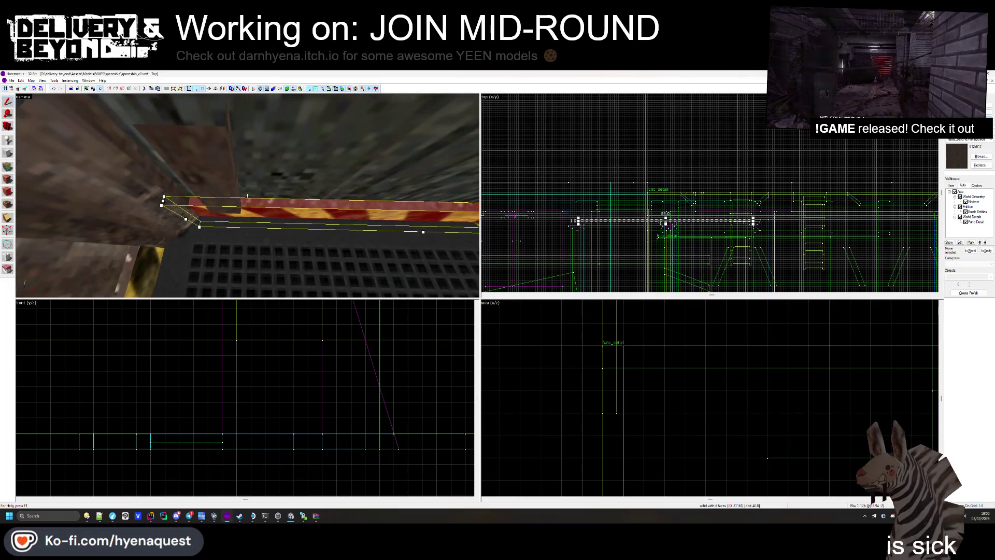
{"action": "scroll", "coordinate": [597, 238], "scroll_direction": "up", "scroll_amount": 4}
{"action": "scroll", "coordinate": [598, 239], "scroll_direction": "down", "scroll_amount": 2}
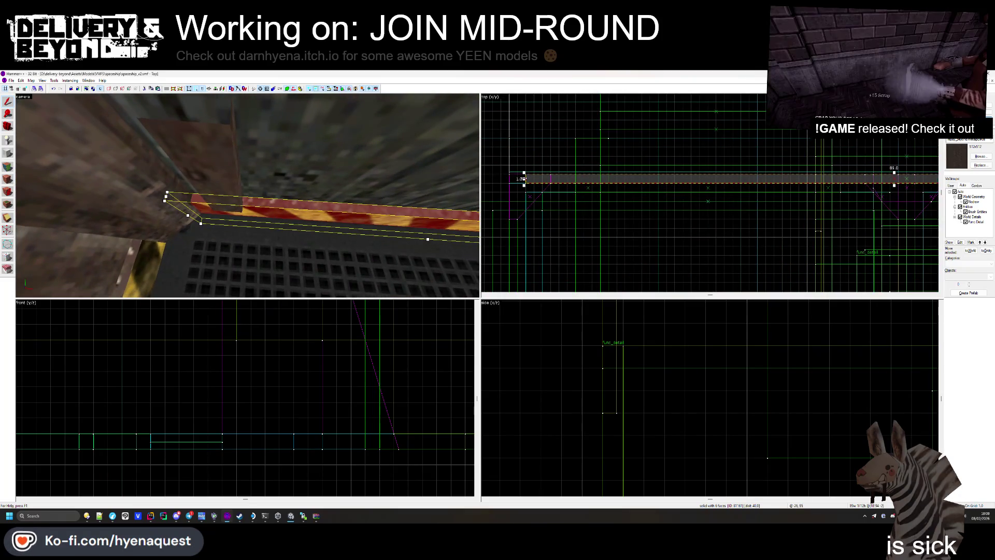
{"action": "left_click", "coordinate": [540, 199]}
- Inspect the trim, corner wedge brushes and vertical striped beam, then clear the selection
{"action": "left_click", "coordinate": [240, 211]}
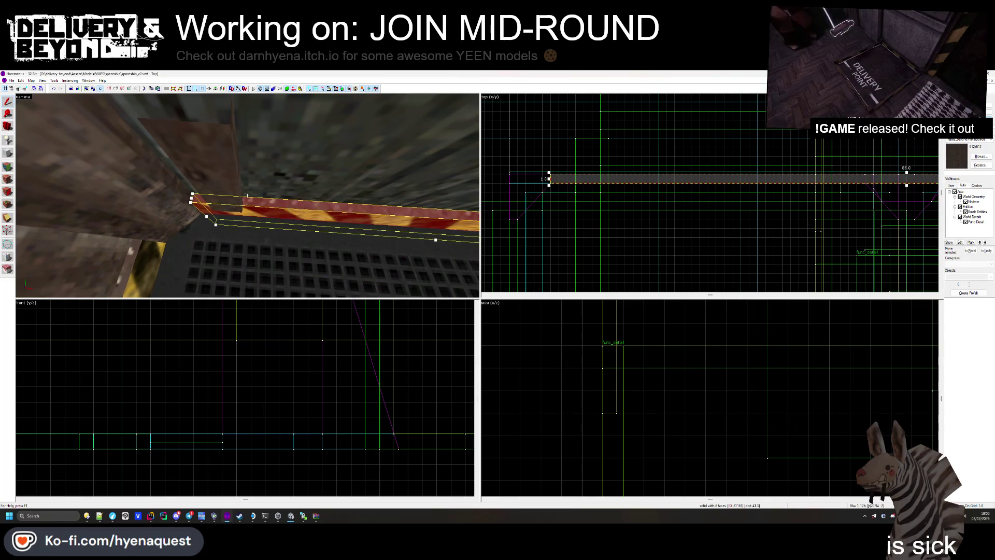
{"action": "key", "text": "z"}
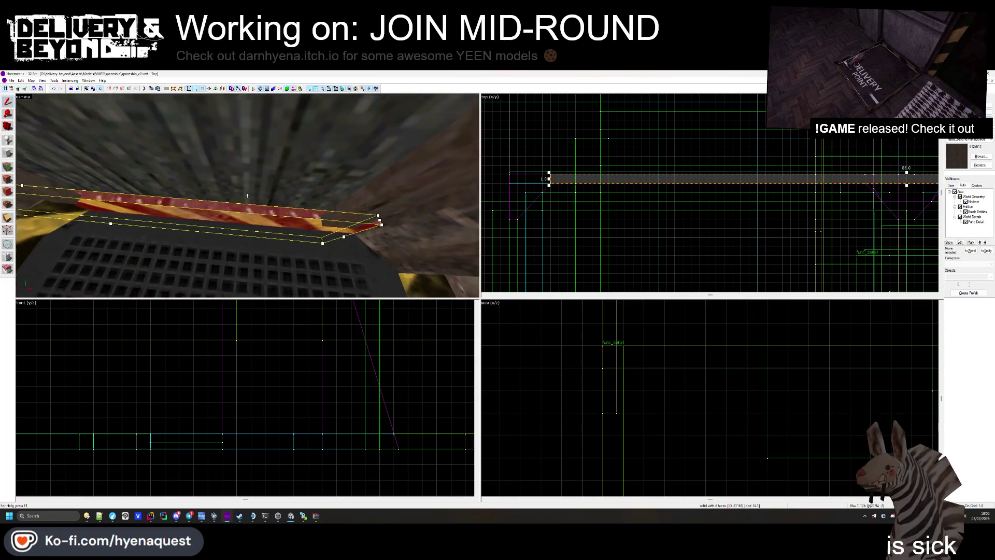
{"action": "key", "text": "z"}
{"action": "left_click", "coordinate": [305, 172], "text": "ctrl"}
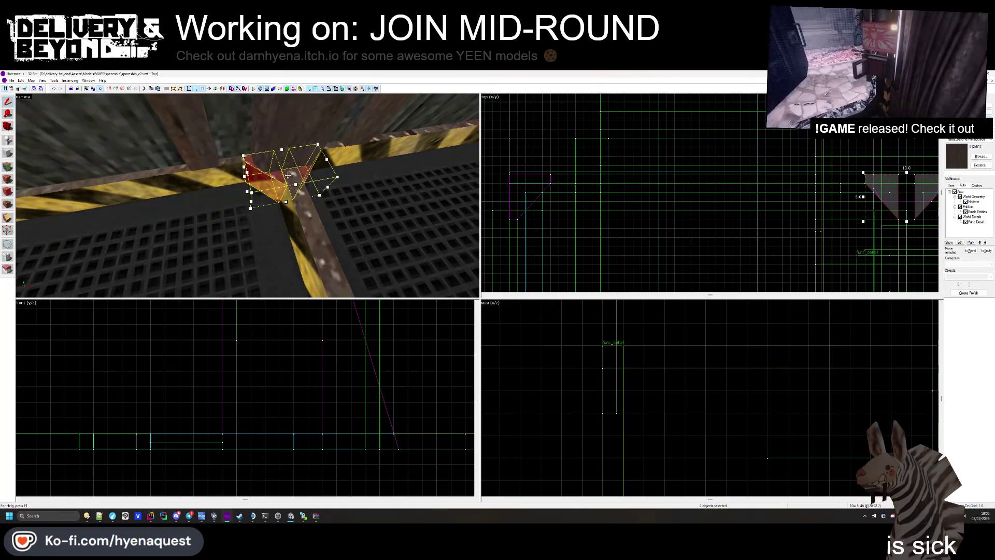
{"action": "left_click", "coordinate": [288, 176], "text": "ctrl"}
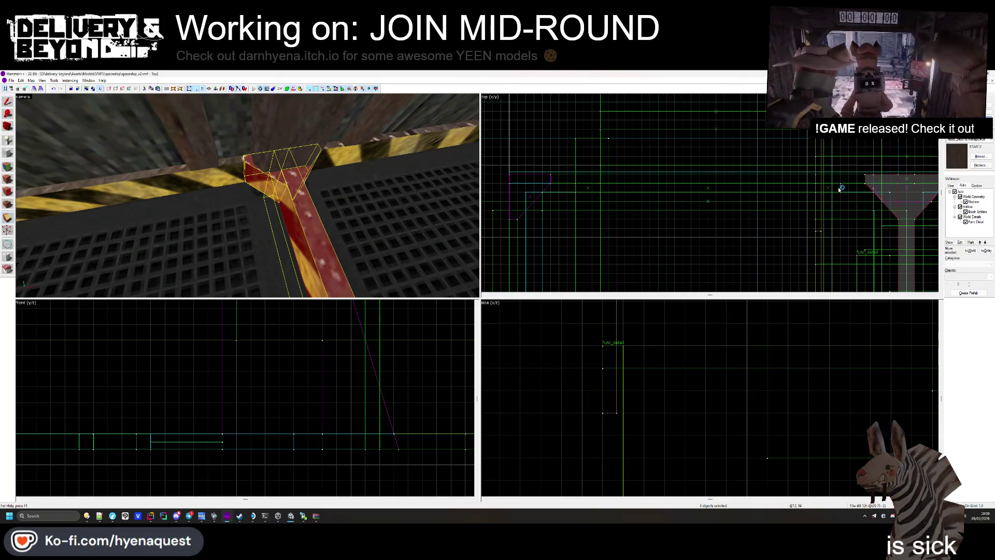
{"action": "scroll", "coordinate": [872, 187], "scroll_direction": "up", "scroll_amount": 1}
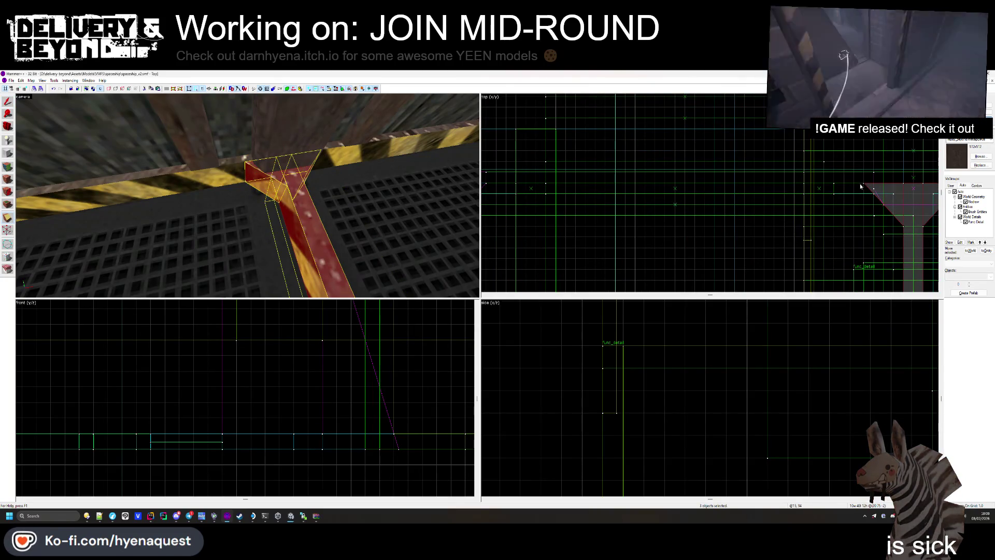
{"action": "key", "text": "Escape"}
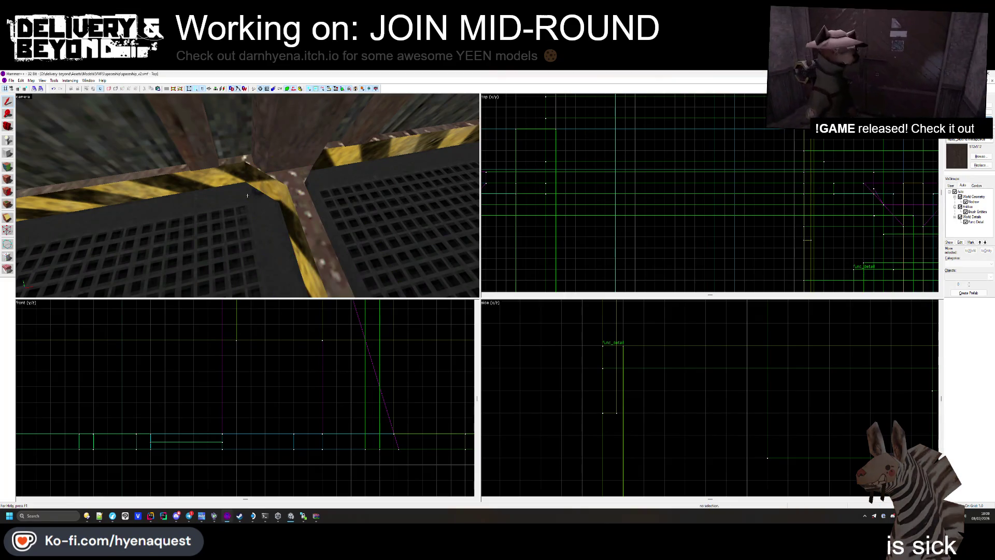
- Fly to the red wall, select a brush there, locate it in the top view, then deselect
{"action": "key", "text": "z"}
{"action": "key", "text": "w"}
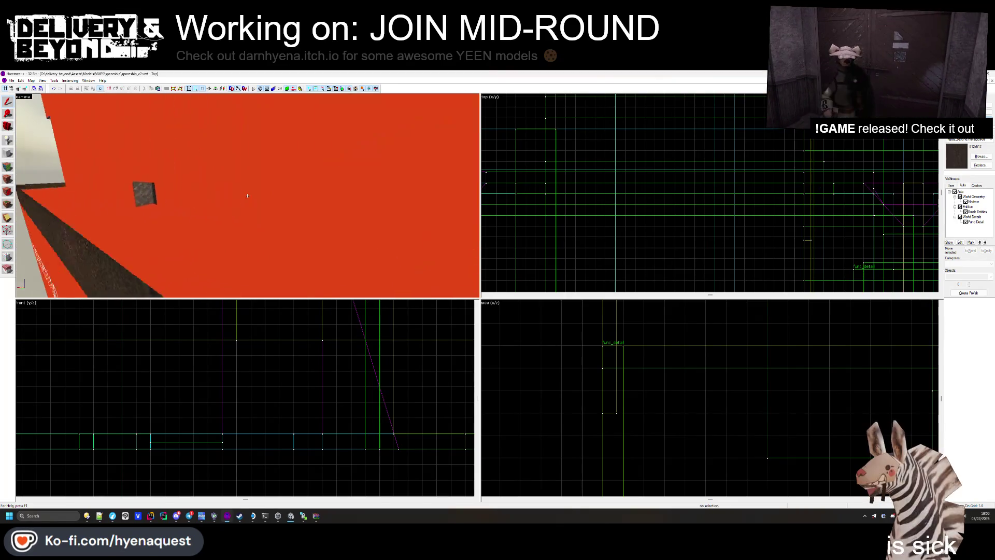
{"action": "left_click", "coordinate": [247, 196]}
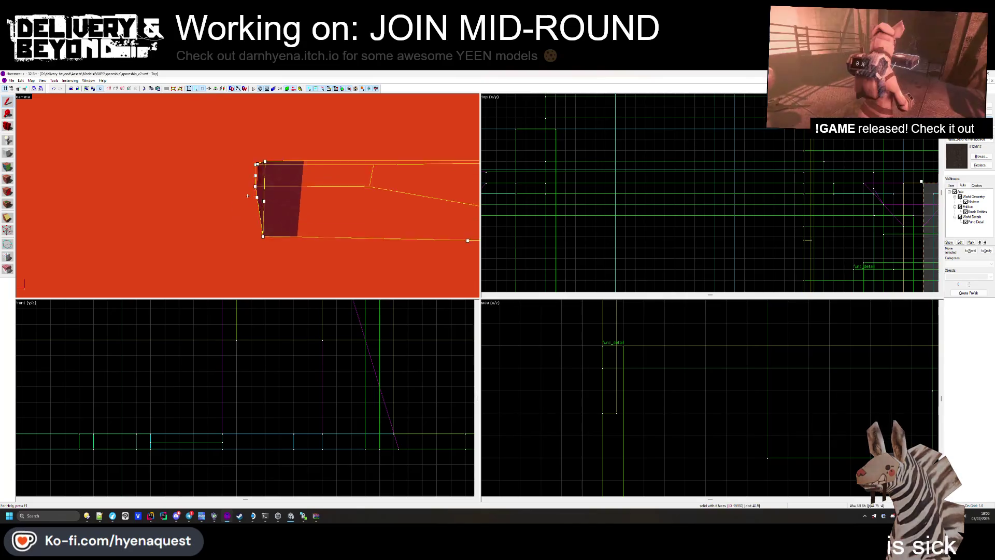
{"action": "key", "text": "s"}
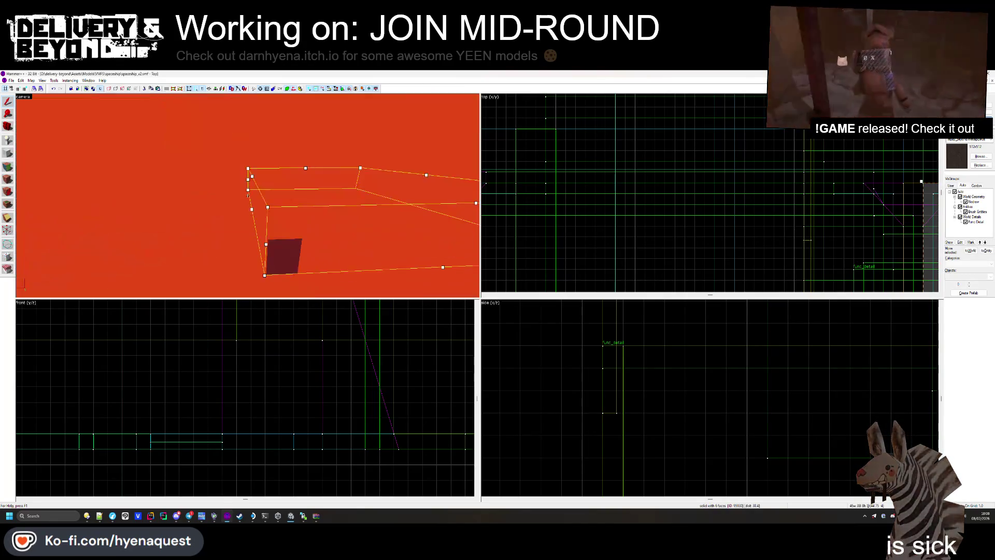
{"action": "scroll", "coordinate": [711, 182], "scroll_direction": "down", "scroll_amount": 5}
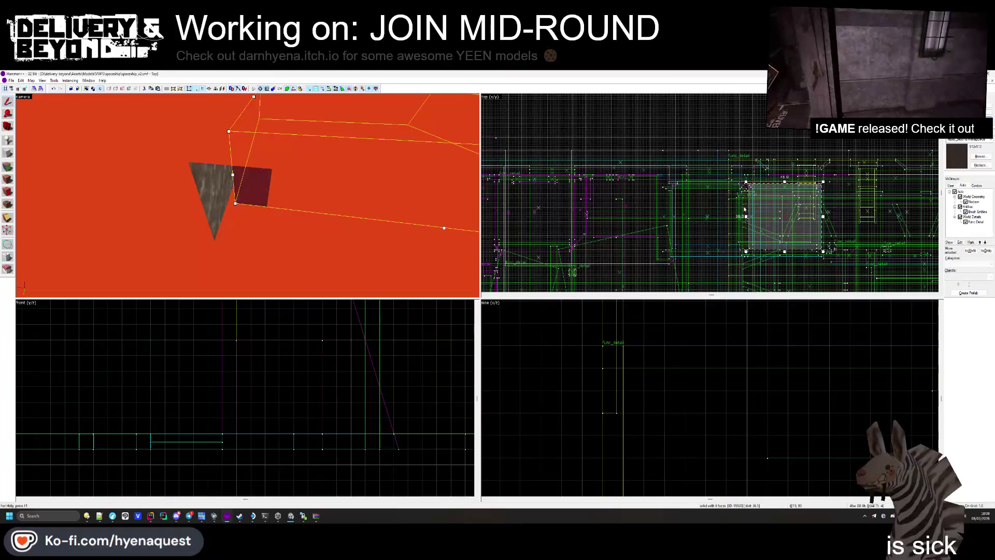
{"action": "scroll", "coordinate": [826, 220], "scroll_direction": "up", "scroll_amount": 4}
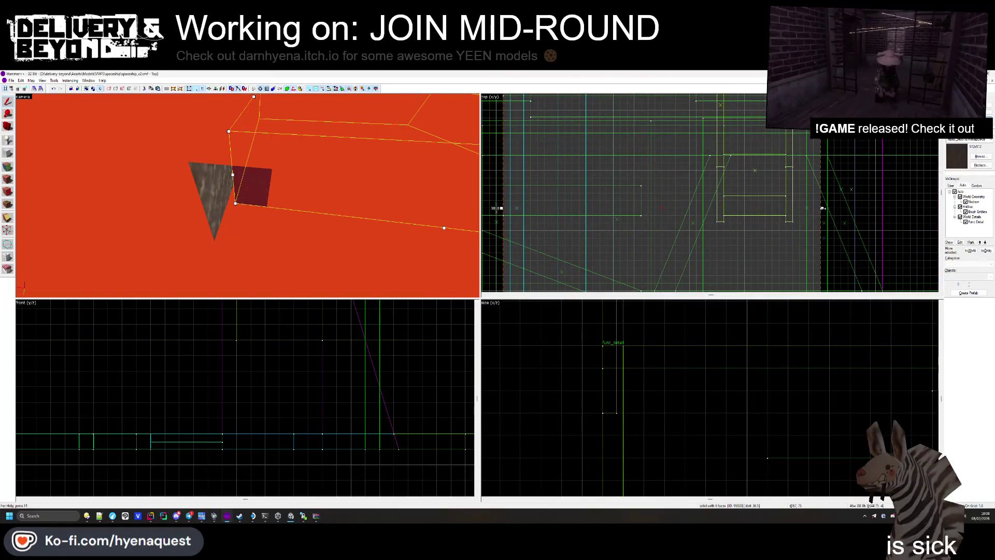
{"action": "key", "text": "Escape"}
- Fly up to the NODRAW strip and open the Face Edit Sheet
{"action": "key", "text": "z"}
{"action": "key", "text": "w"}
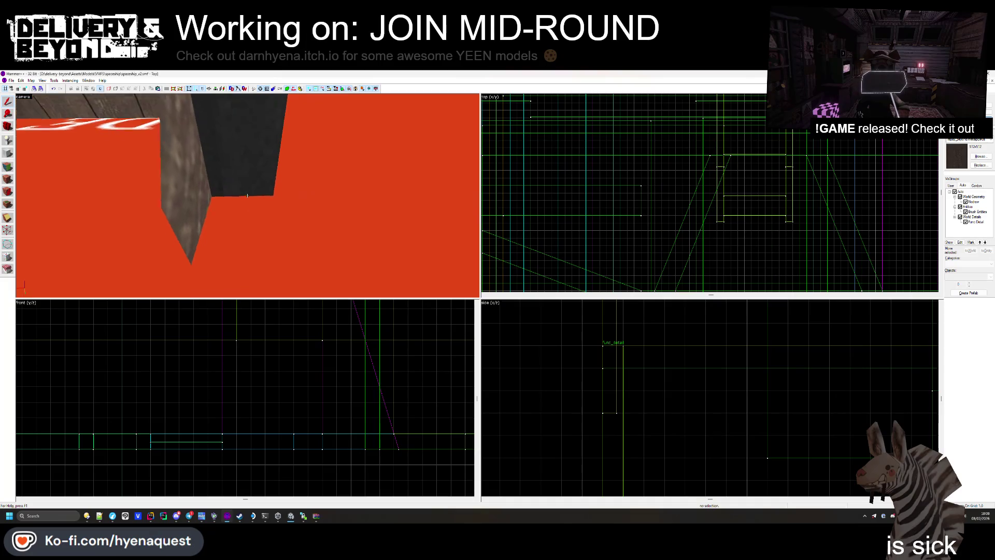
{"action": "mouse_move", "coordinate": [248, 195]}
{"action": "key", "text": "w"}
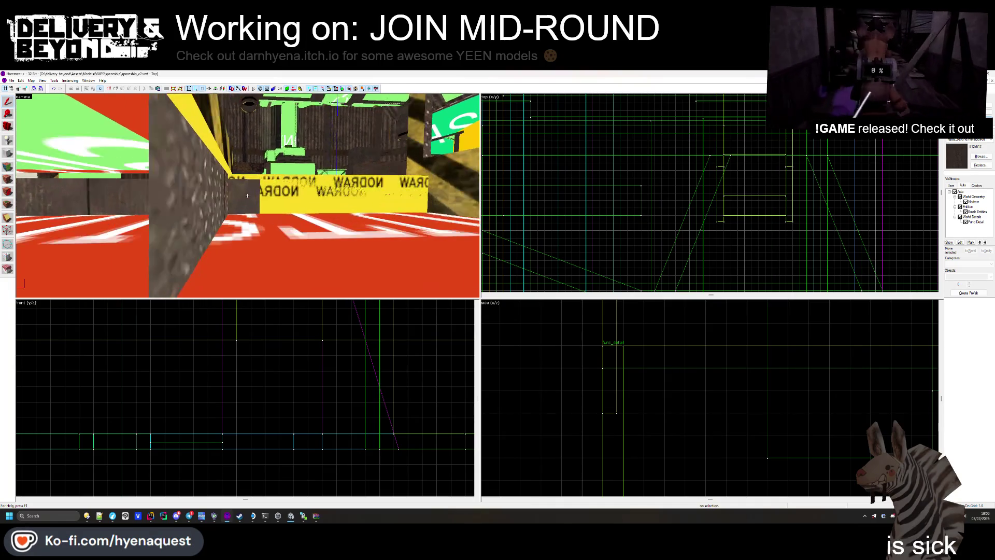
{"action": "left_click", "coordinate": [7, 167]}
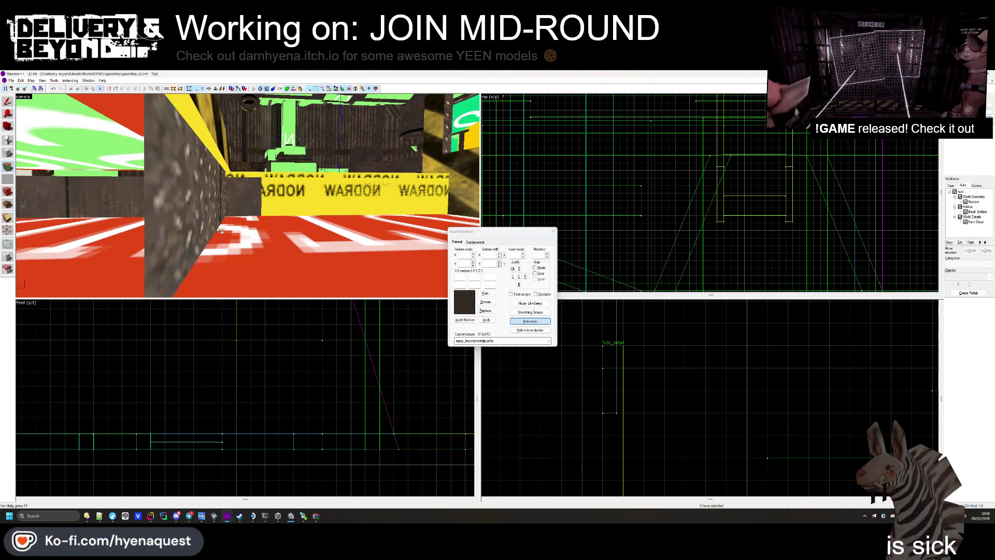
{"action": "key", "text": "w"}
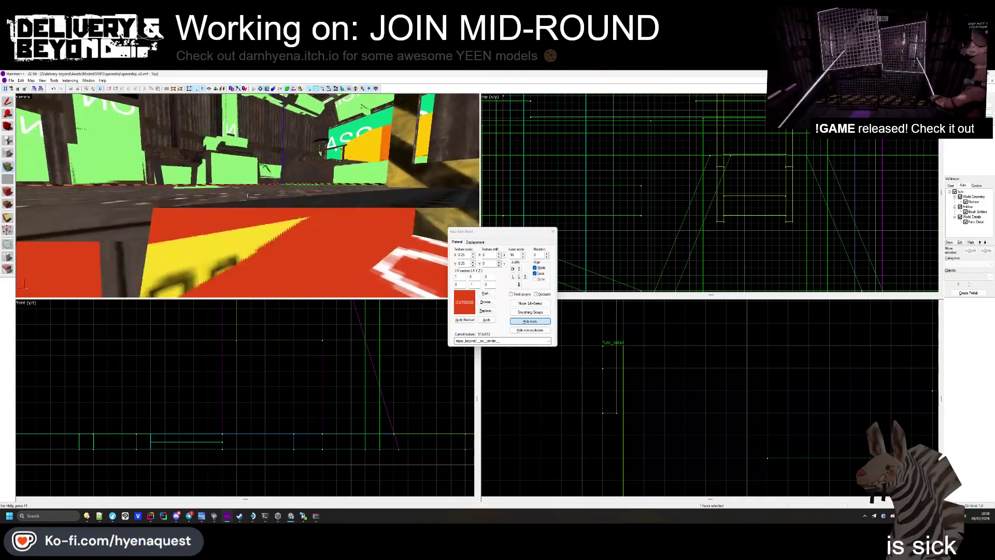
{"action": "key", "text": "w"}
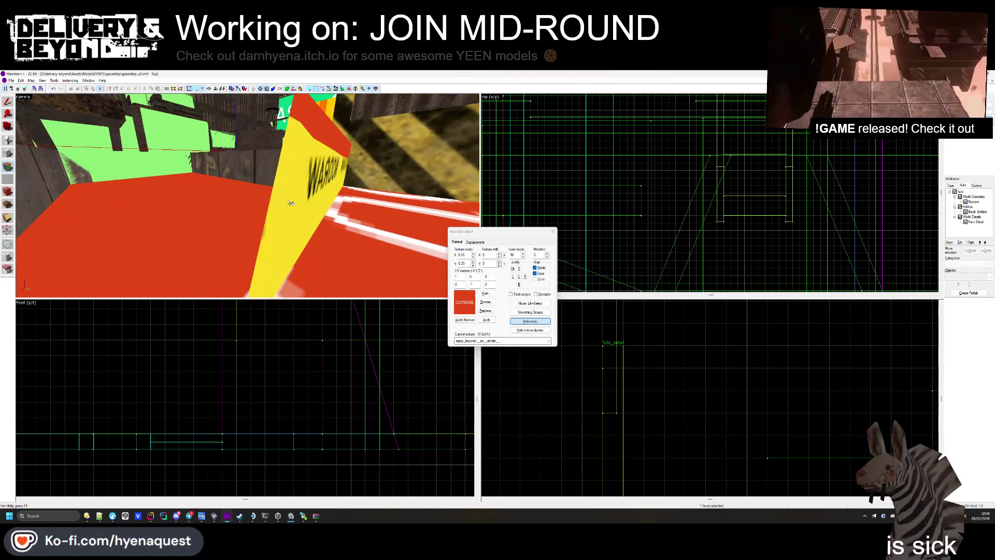
- Look around the wooden-floored room's walls, ceiling and floor, then close the Face Edit Sheet
{"action": "left_click_drag", "start_coordinate": [346, 175], "coordinate": [247, 196]}
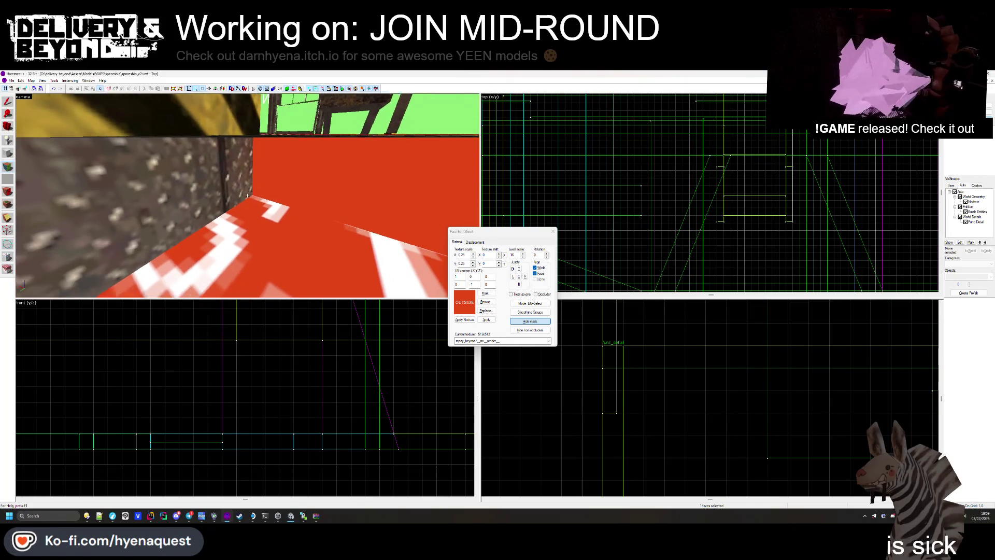
{"action": "key", "text": "s"}
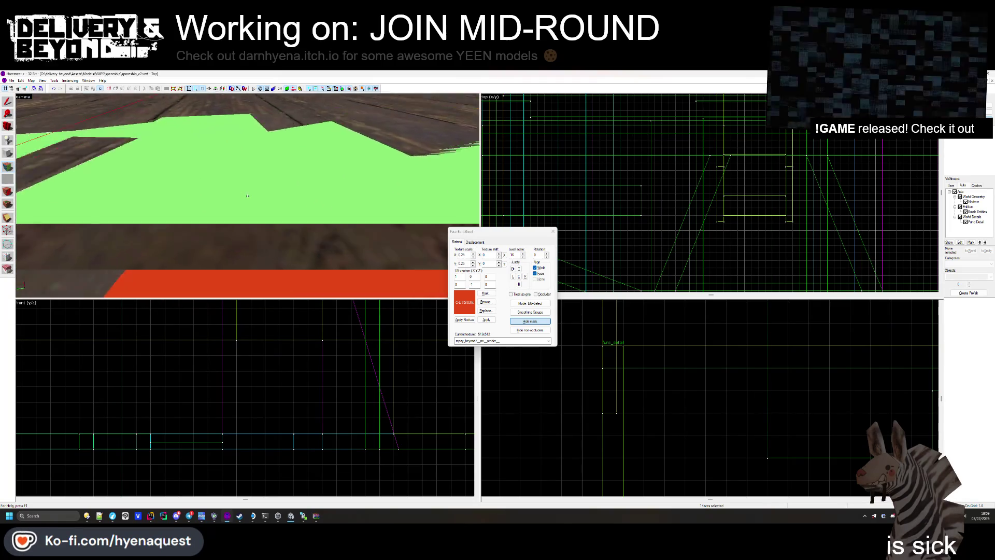
{"action": "key", "text": "Up"}
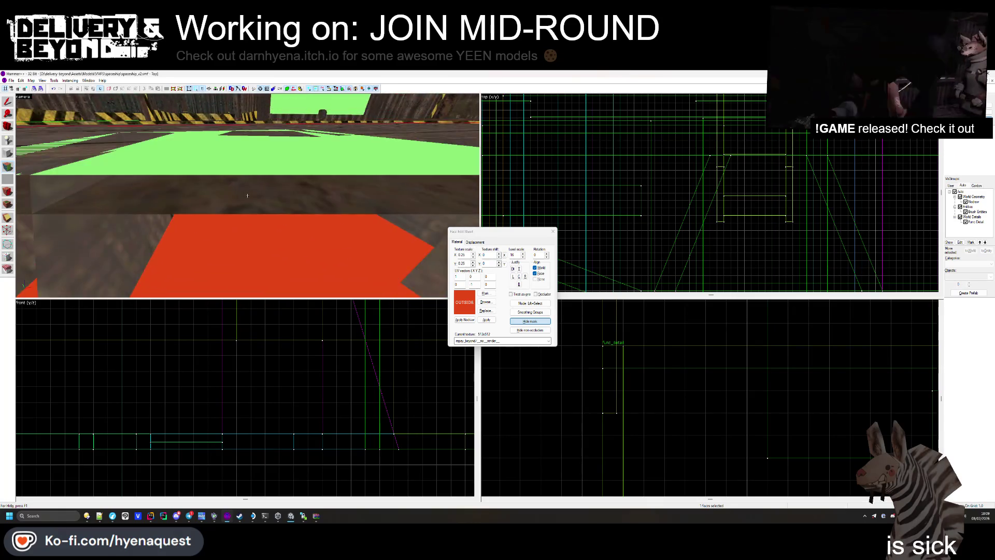
{"action": "key", "text": "w"}
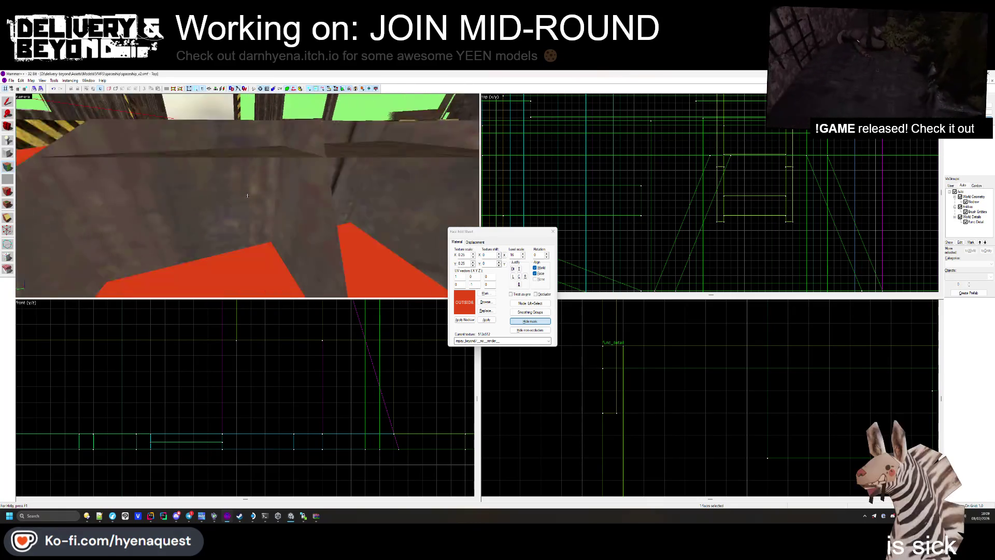
{"action": "key", "text": "Down"}
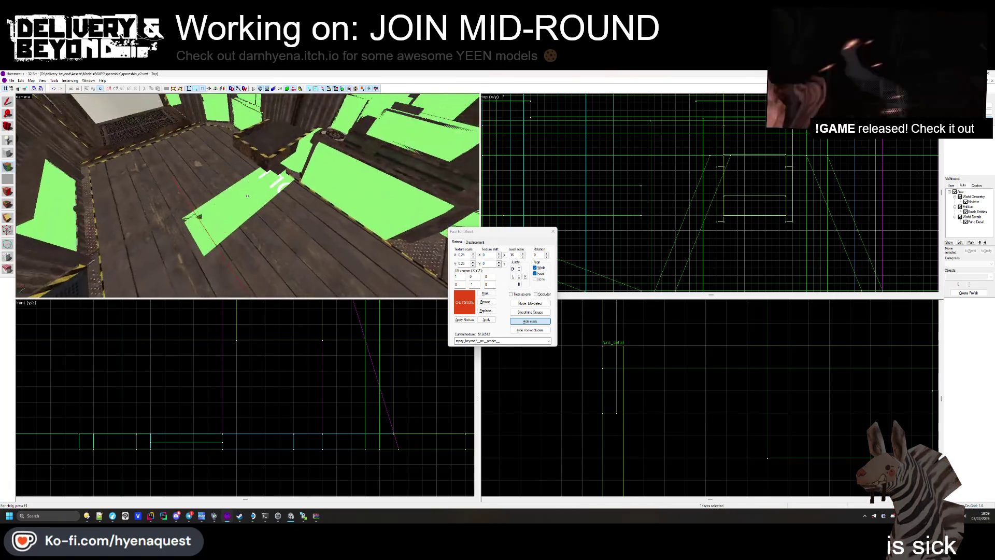
{"action": "left_click", "coordinate": [553, 232]}
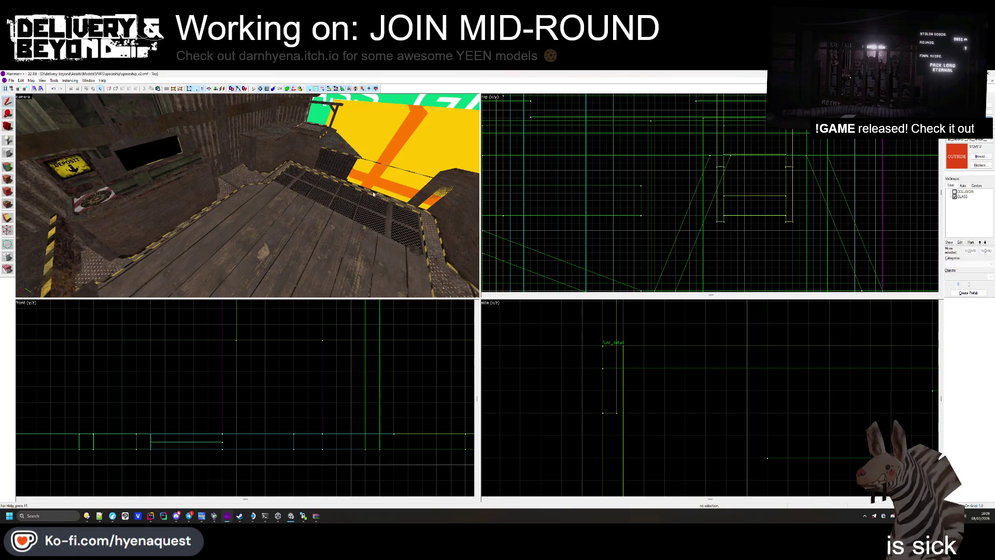
- Look over the red-and-yellow floor marking and pick the red wall face for texture editing
{"action": "key", "text": "Up"}
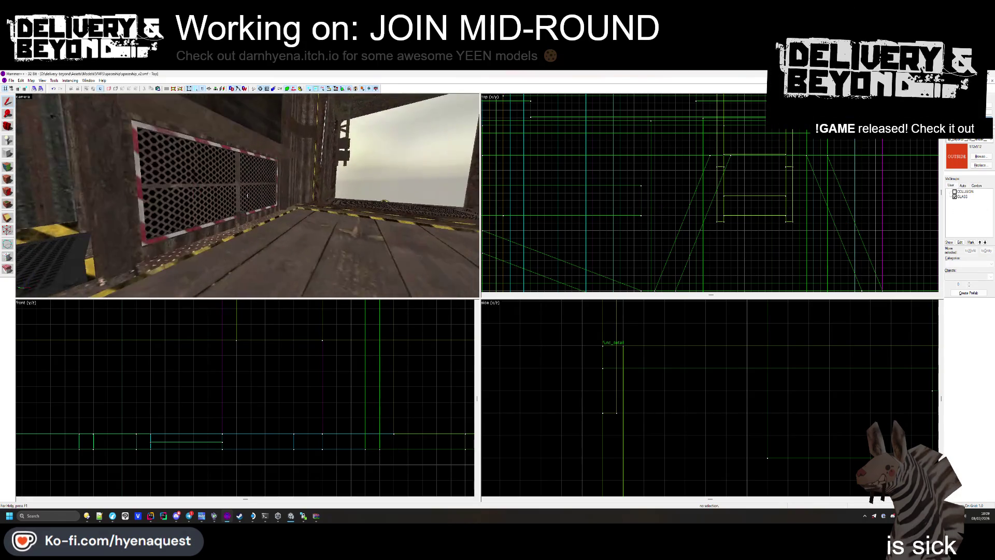
{"action": "key", "text": "Down"}
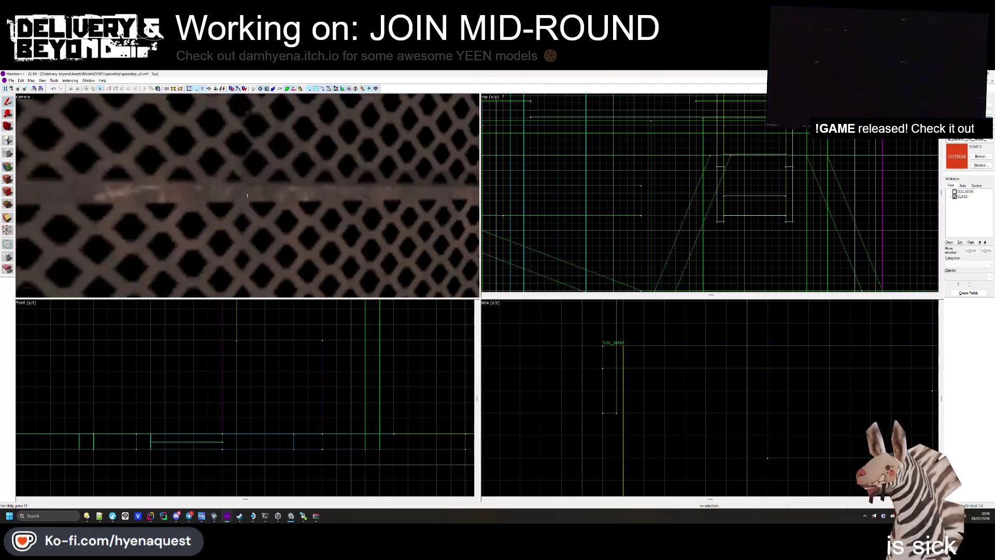
{"action": "key", "text": "Up"}
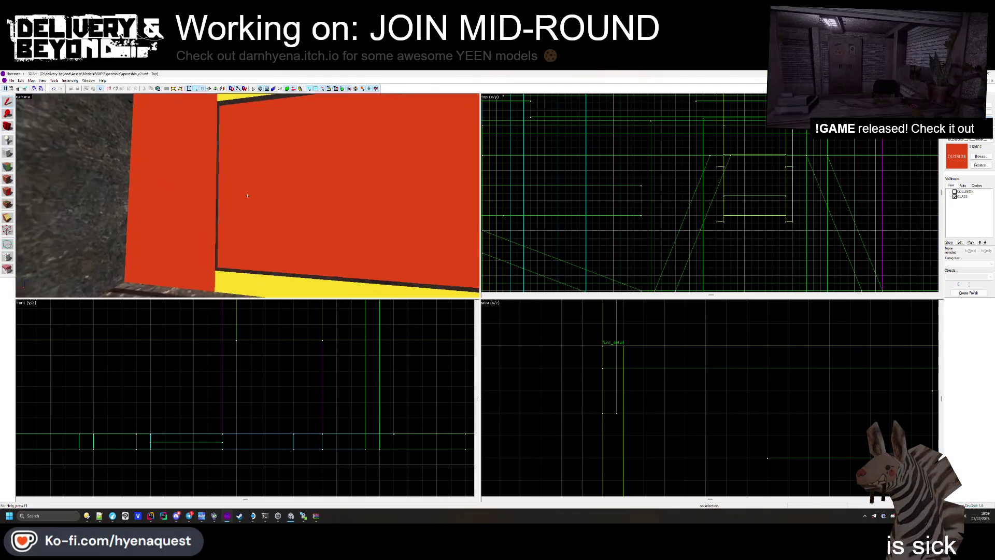
{"action": "left_click", "coordinate": [8, 166]}
{"action": "left_click", "coordinate": [274, 263]}
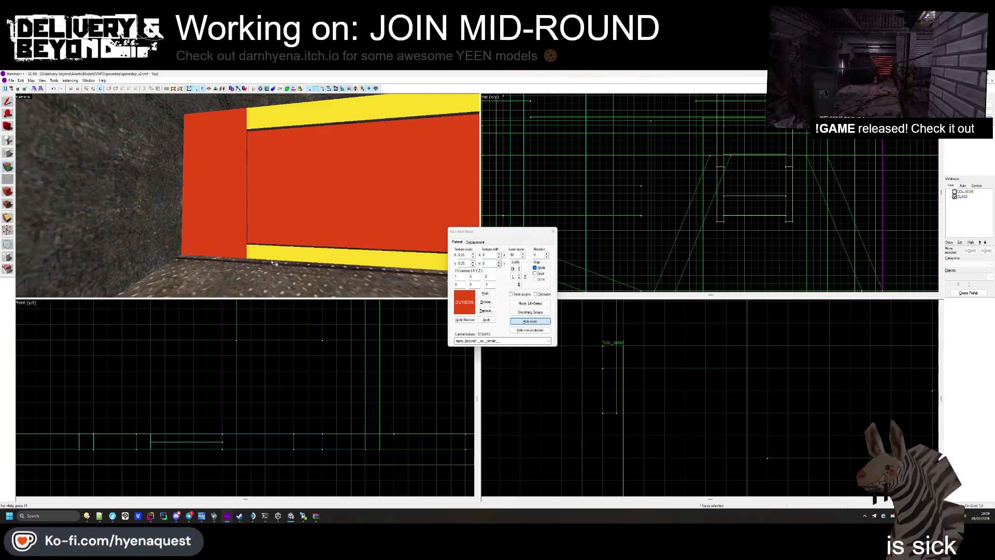
- Pan along the red wall and select the nodraw face beside it
{"action": "key", "text": "Right"}
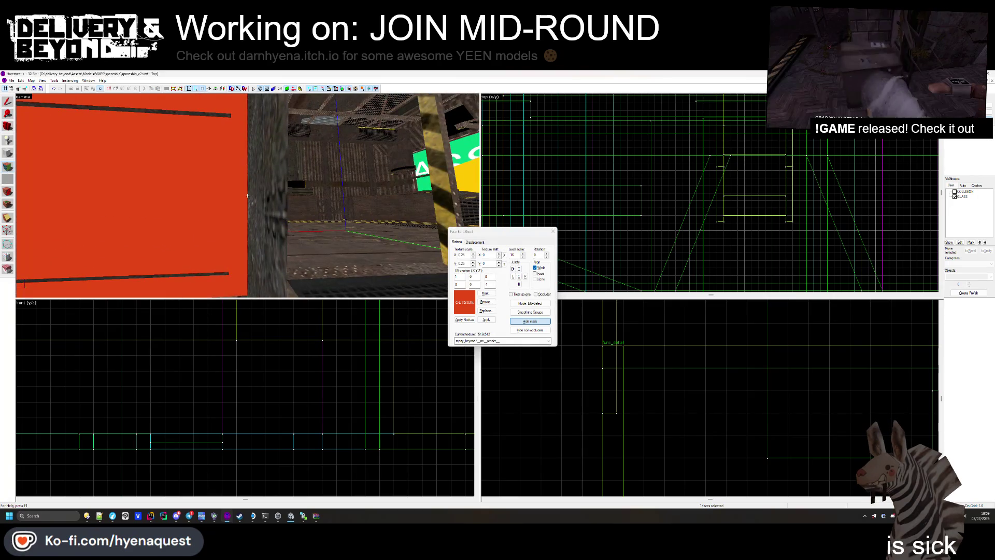
{"action": "key", "text": "Left"}
{"action": "key", "text": "Right"}
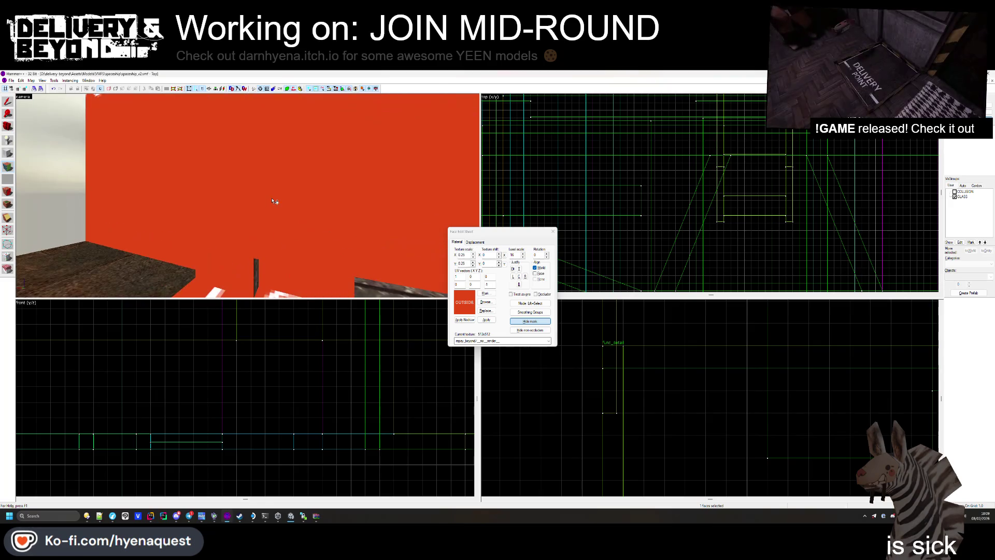
{"action": "key", "text": "Down"}
{"action": "key", "text": "Left"}
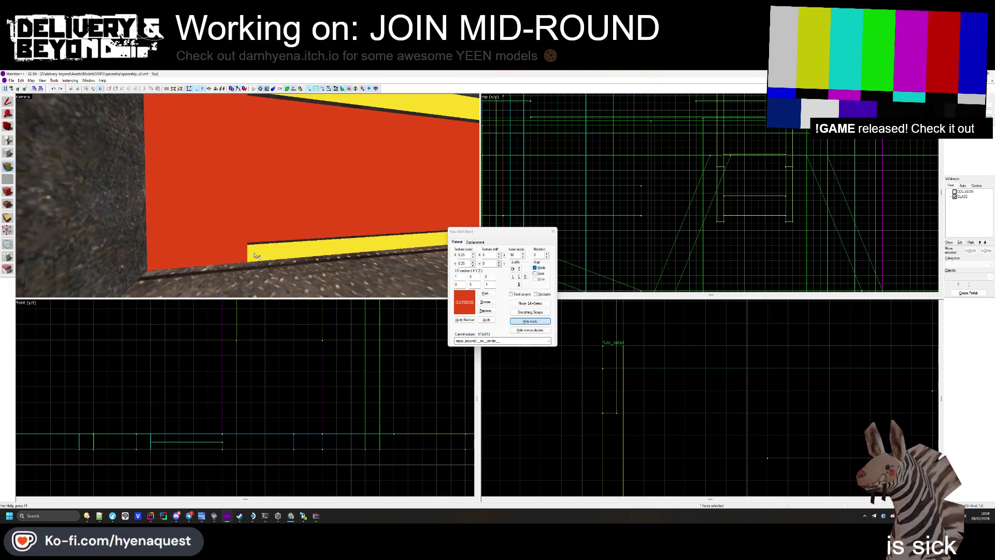
{"action": "left_click", "coordinate": [248, 196]}
- Move around the red wall to view the floor and back wall from further back
{"action": "key", "text": "Left"}
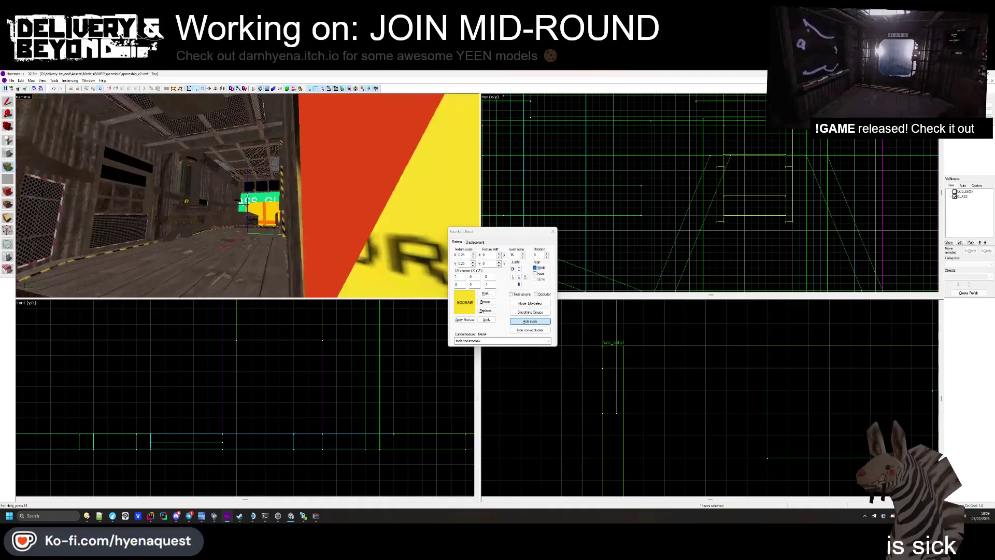
{"action": "key", "text": "Right"}
{"action": "key", "text": "Up"}
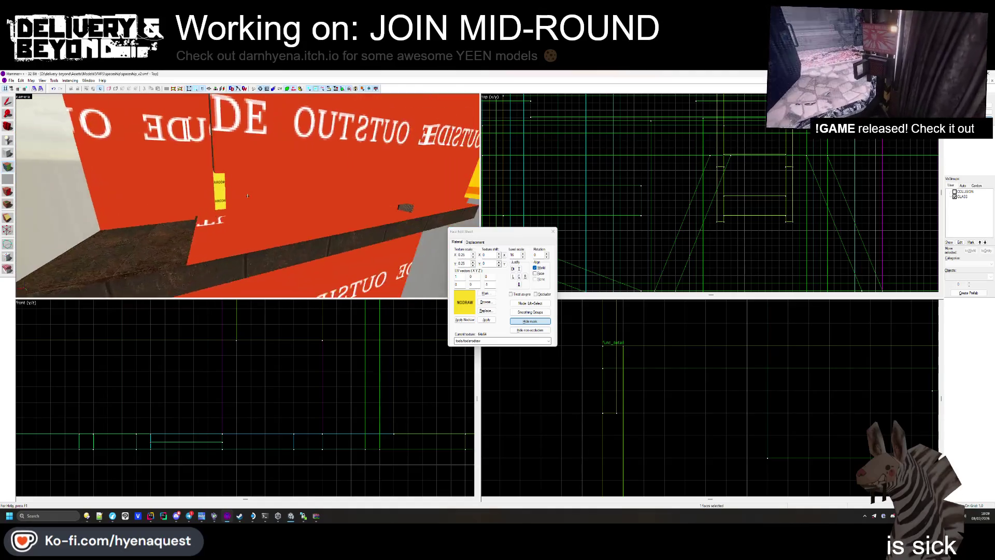
{"action": "key", "text": "Left"}
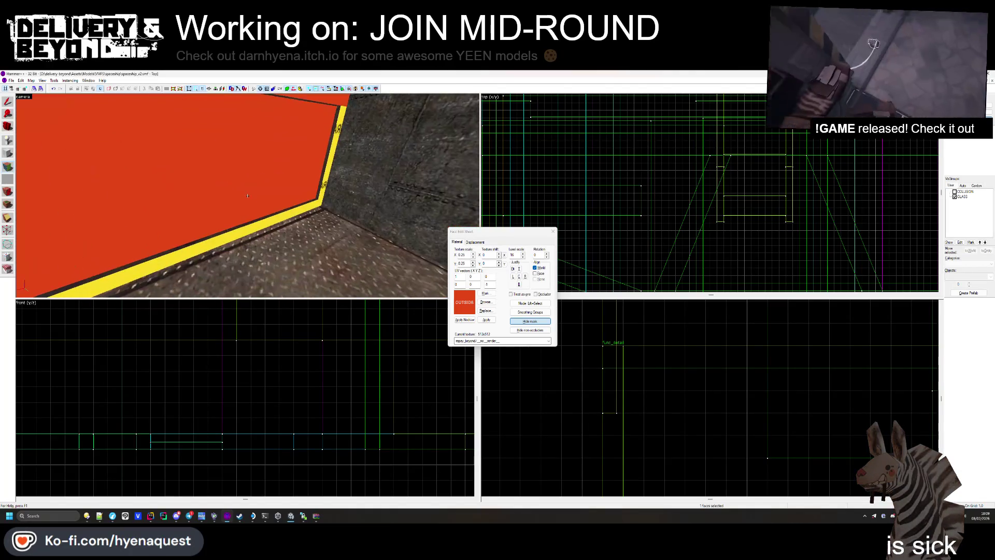
{"action": "key", "text": "Left"}
{"action": "key", "text": "Right"}
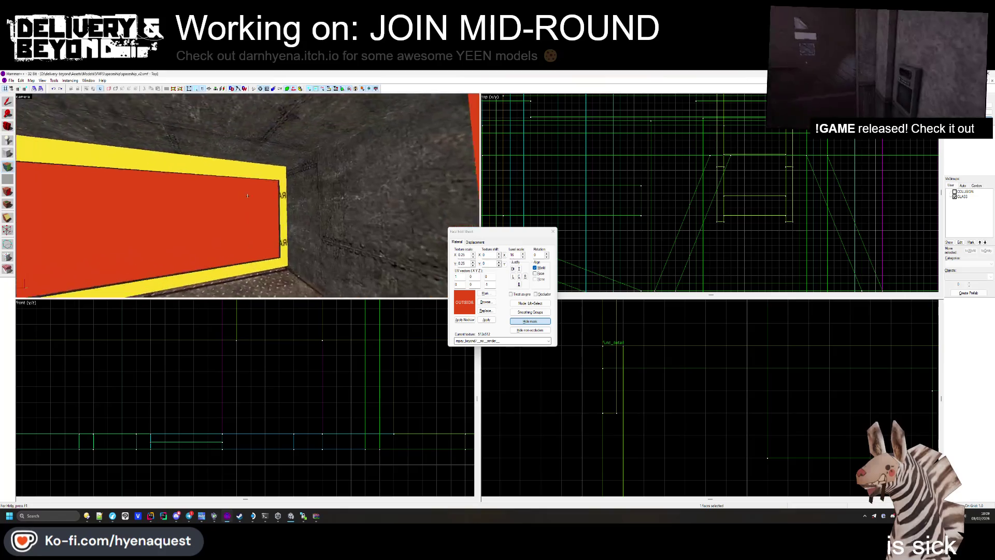
{"action": "key", "text": "Down"}
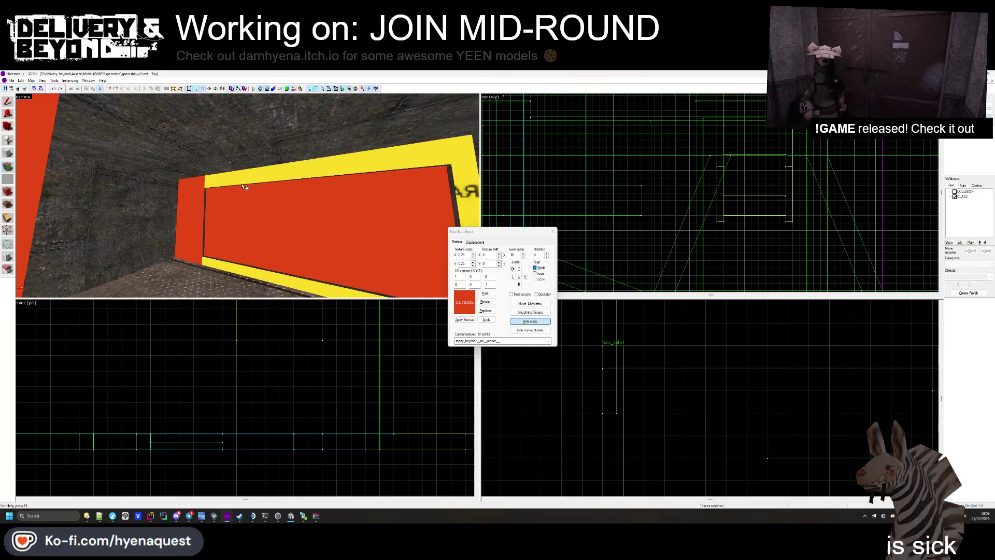
- Rotate the view along the red wall past the door, then close the face texture editor
{"action": "key", "text": "Right"}
{"action": "key", "text": "Up"}
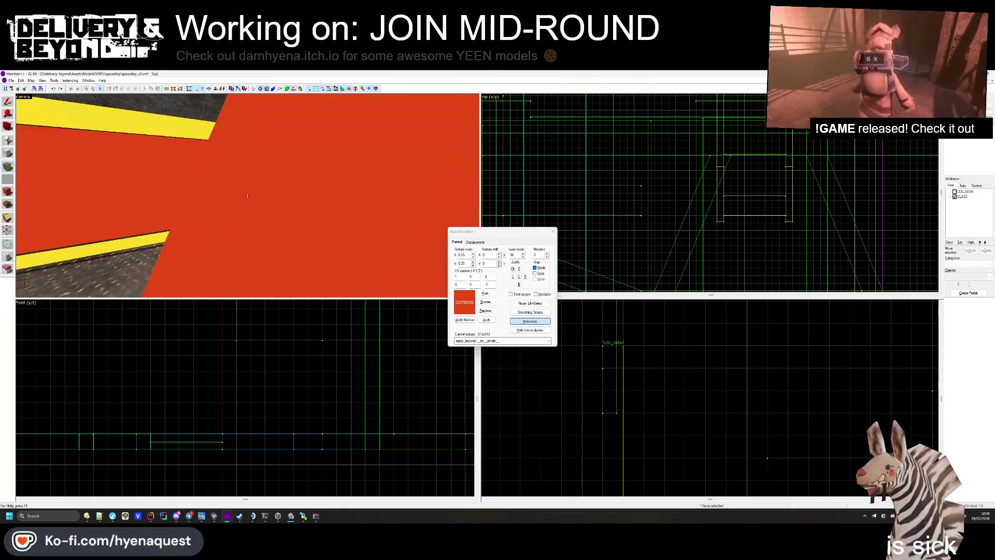
{"action": "key", "text": "Down"}
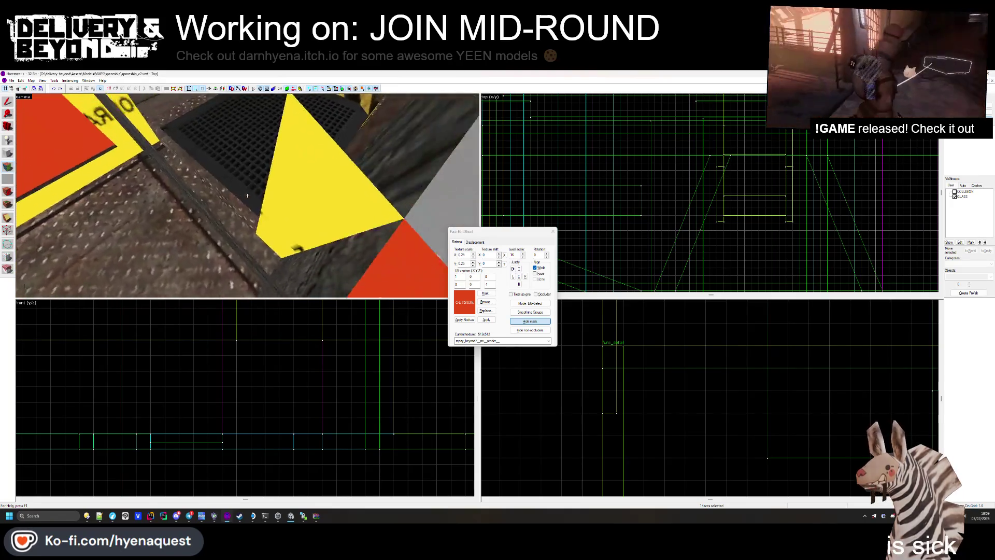
{"action": "left_click_drag", "start_coordinate": [263, 201], "coordinate": [247, 195]}
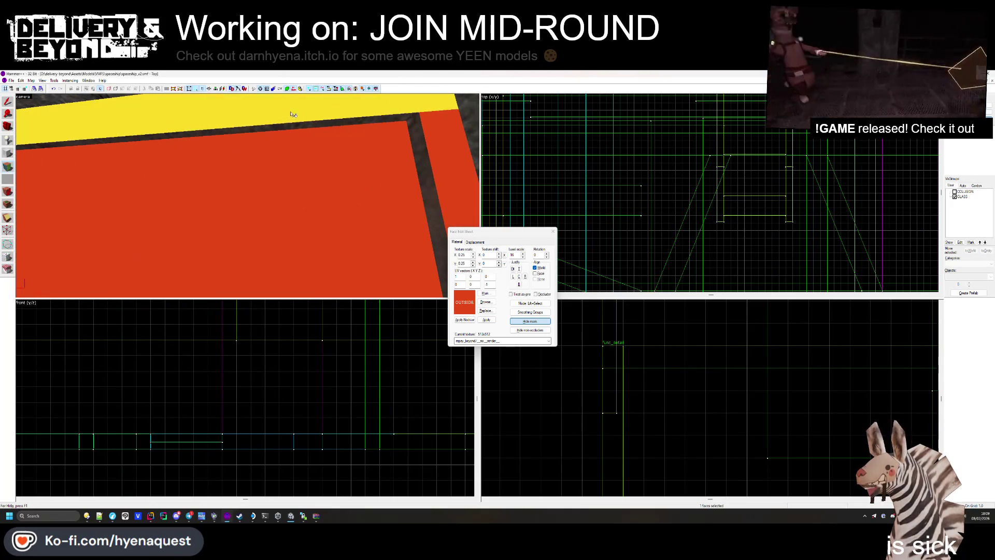
{"action": "left_click_drag", "start_coordinate": [292, 114], "coordinate": [247, 195]}
{"action": "left_click", "coordinate": [551, 233]}
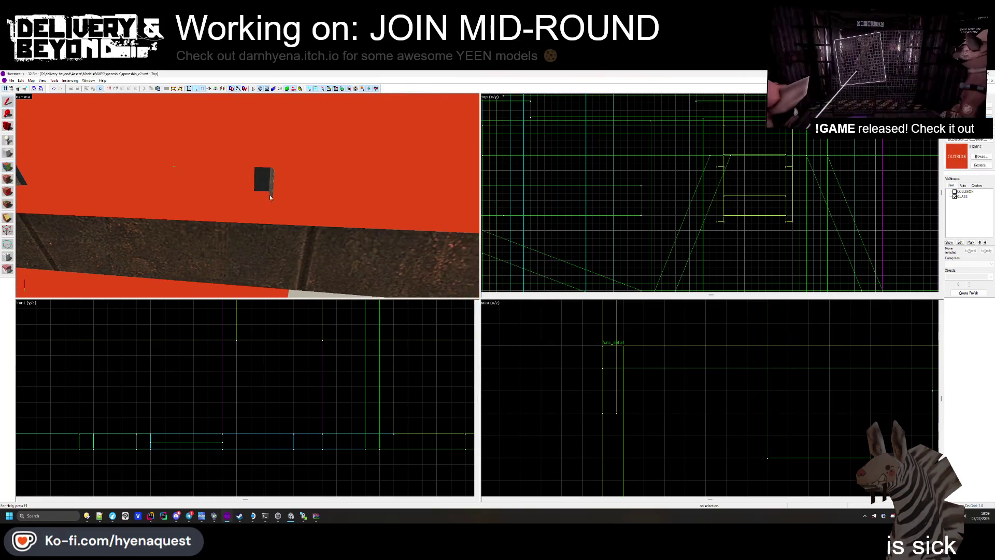
- Apply the dark corrugated metal texture to the six selected pit faces with Shift+A
{"action": "left_click_drag", "start_coordinate": [247, 195], "coordinate": [247, 196]}
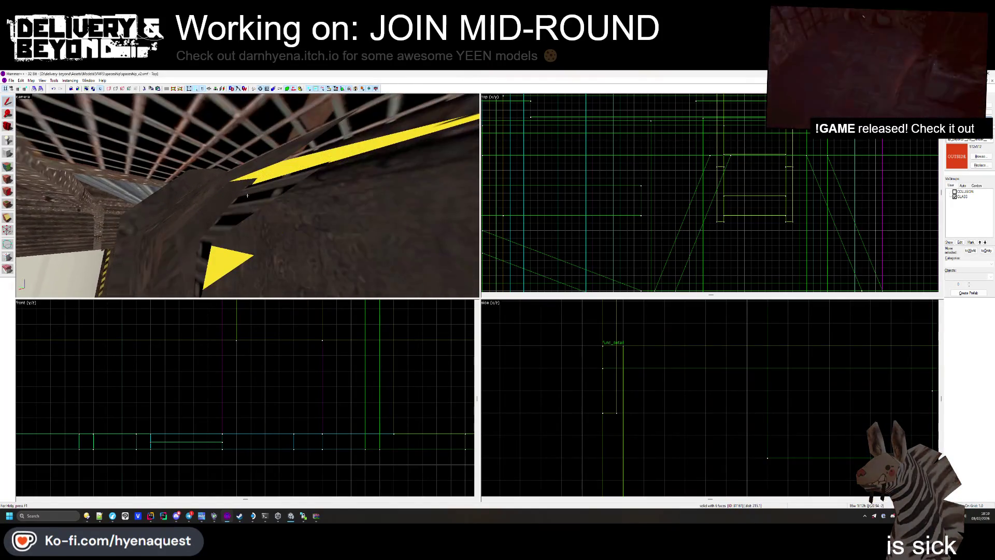
{"action": "key", "text": "shift+a"}
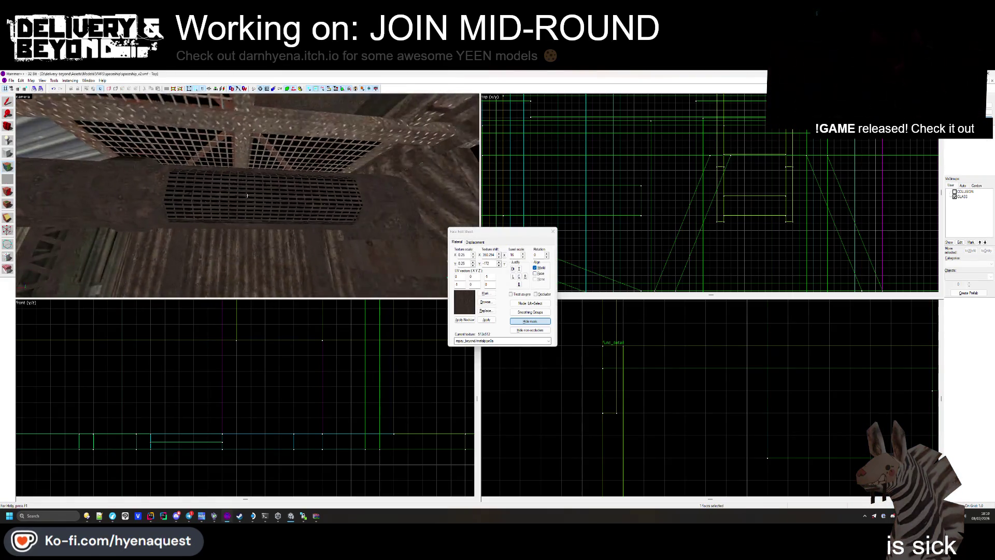
{"action": "key", "text": "z"}
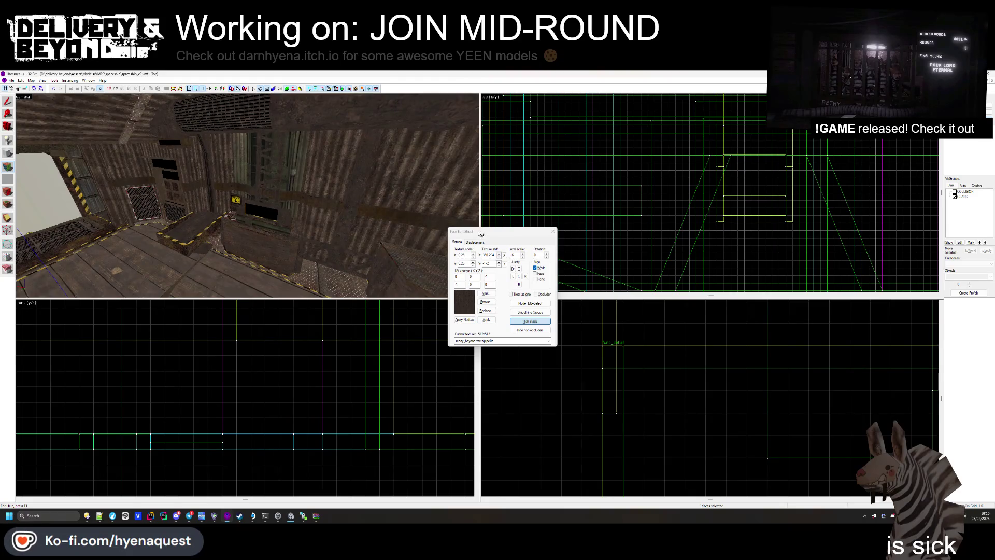
{"action": "left_click", "coordinate": [551, 231]}
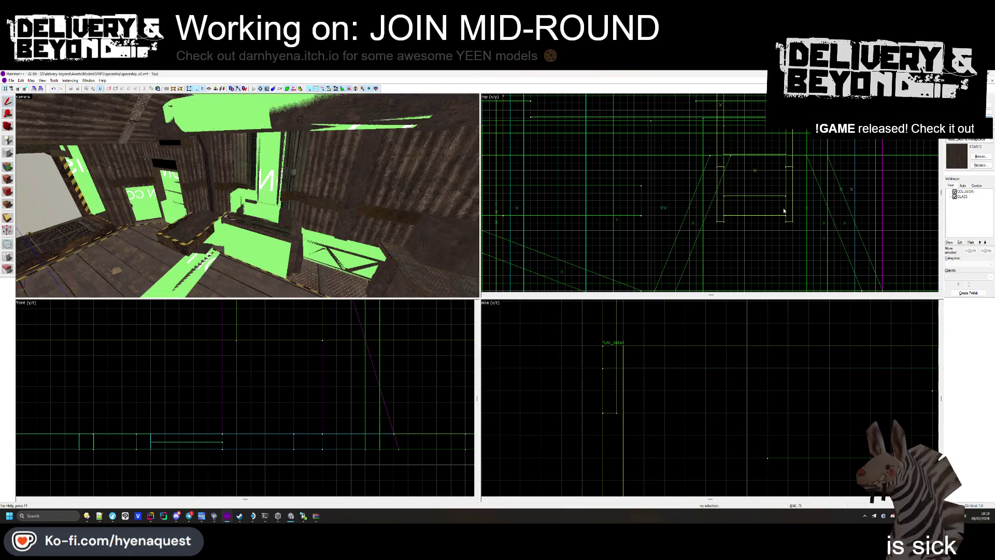
- Fly around the grated-floor brush and green COLLISION brushes, then out to the ship exterior
{"action": "key", "text": "w"}
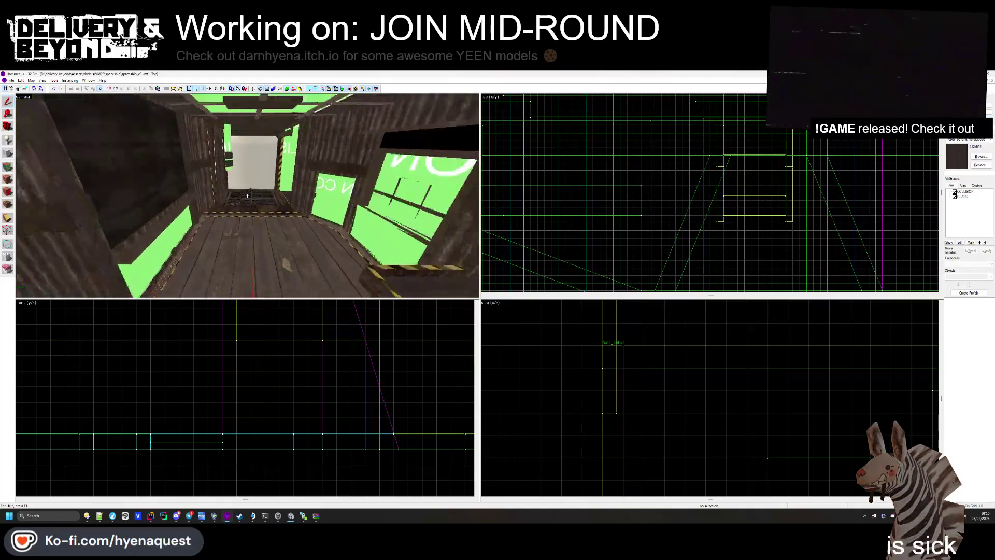
{"action": "key", "text": "w"}
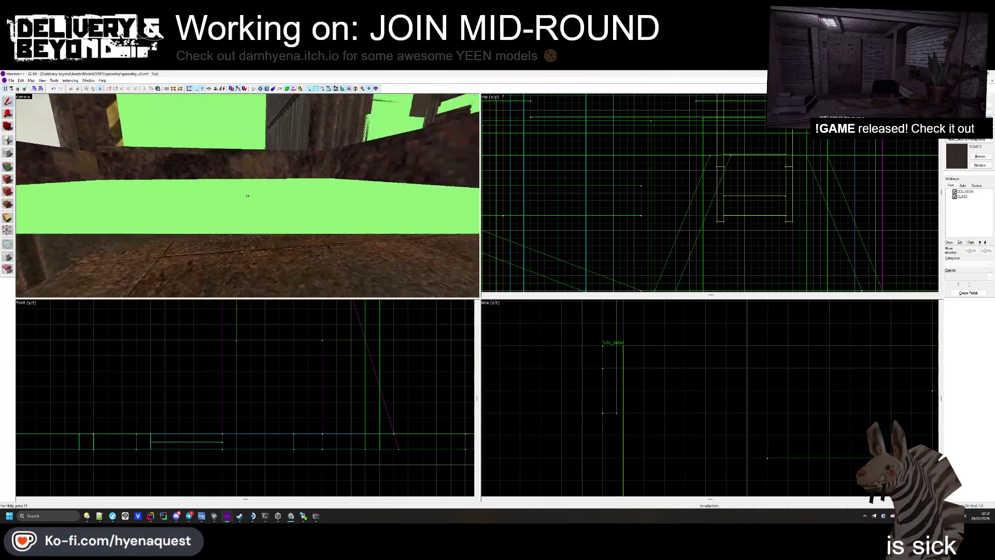
{"action": "key", "text": "w"}
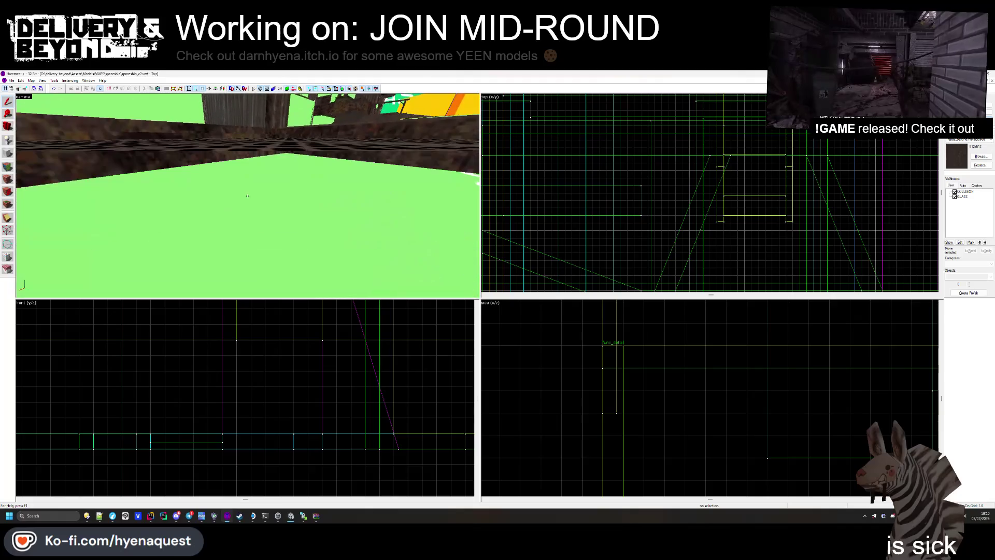
{"action": "key", "text": "s"}
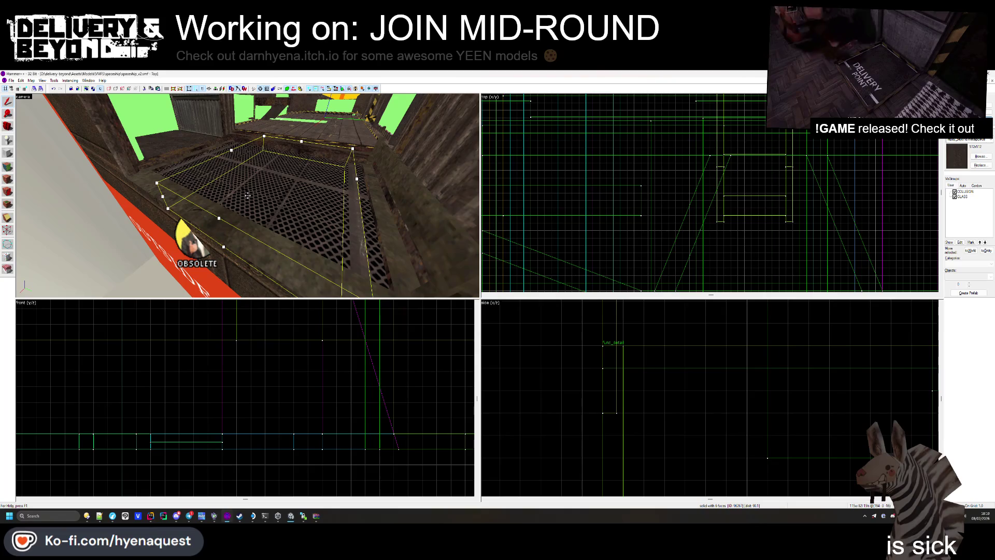
{"action": "key", "text": "w"}
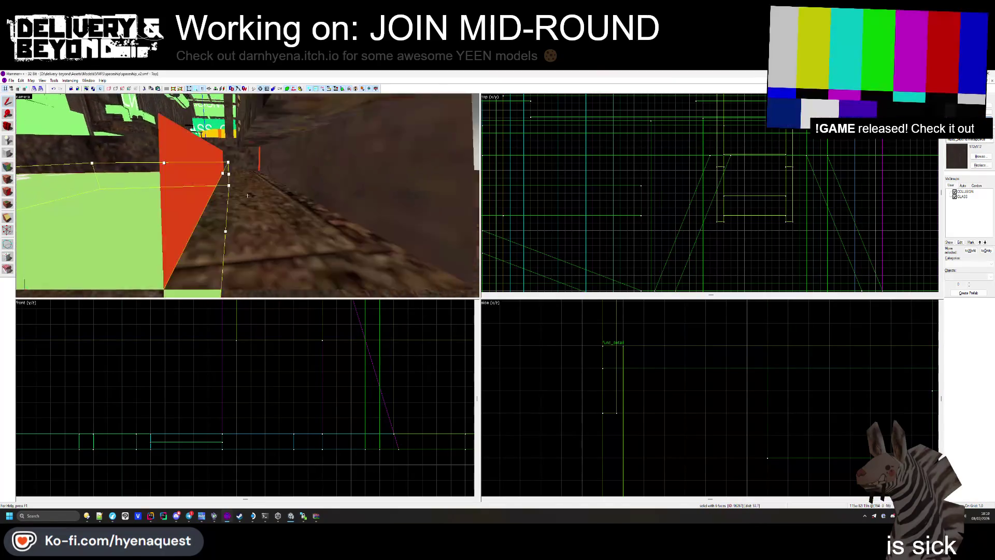
{"action": "key", "text": "s"}
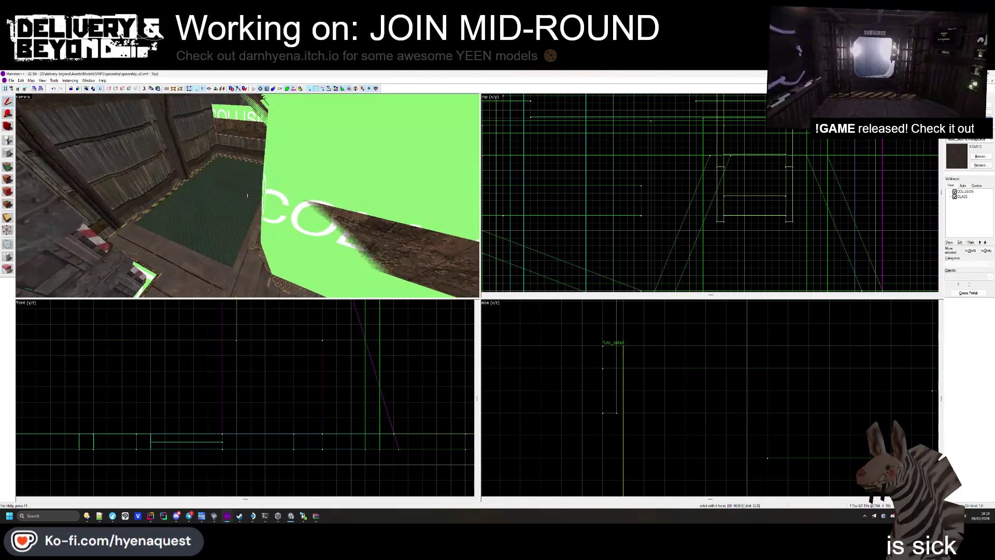
{"action": "key", "text": "w"}
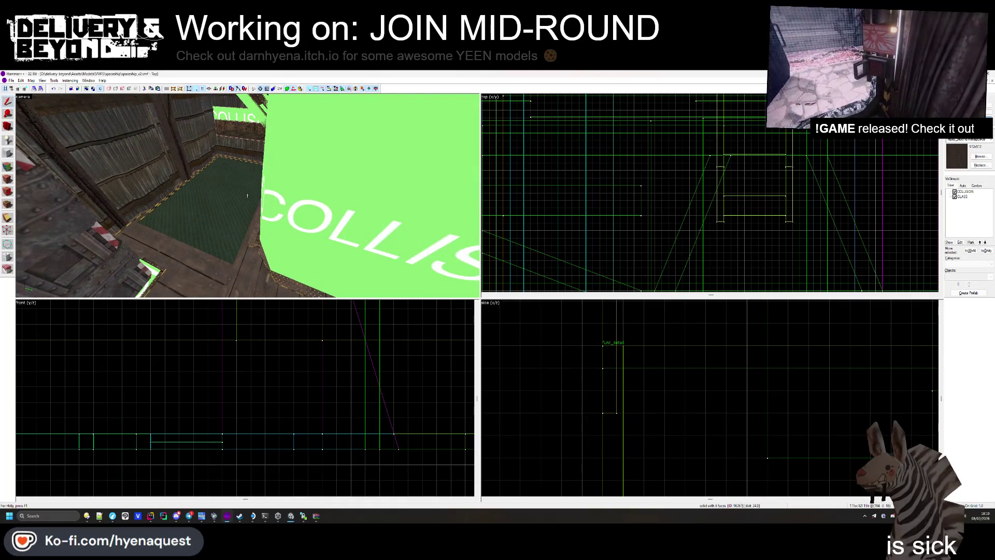
{"action": "key", "text": "s"}
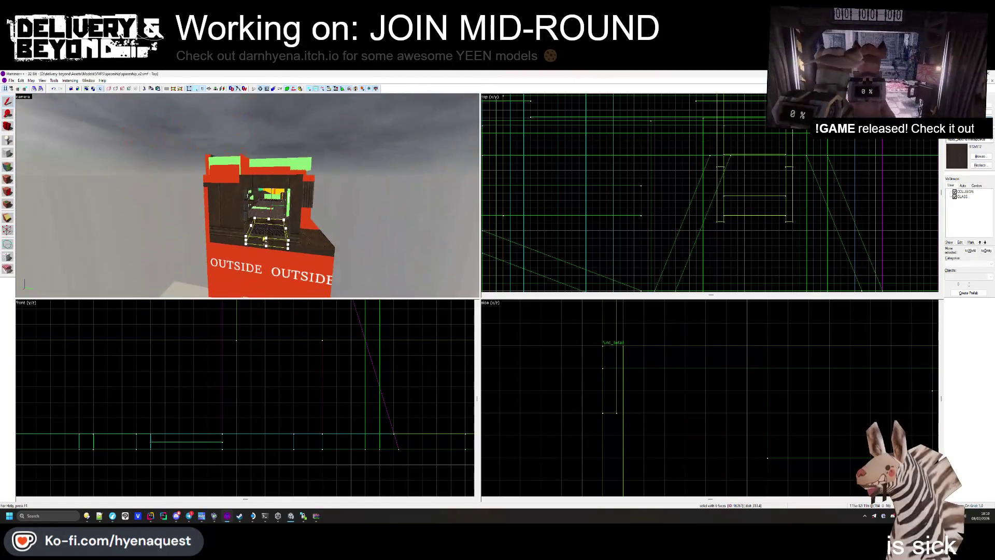
- Clear the selection, fly back inside the ship, and bring the Building Player progress window forward
{"action": "key", "text": "Escape"}
{"action": "key", "text": "w"}
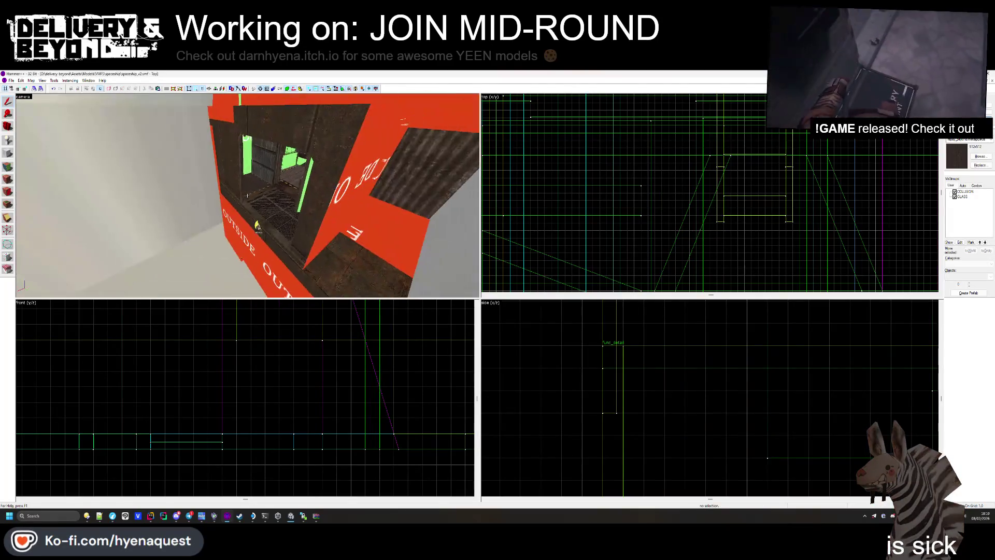
{"action": "key", "text": "w"}
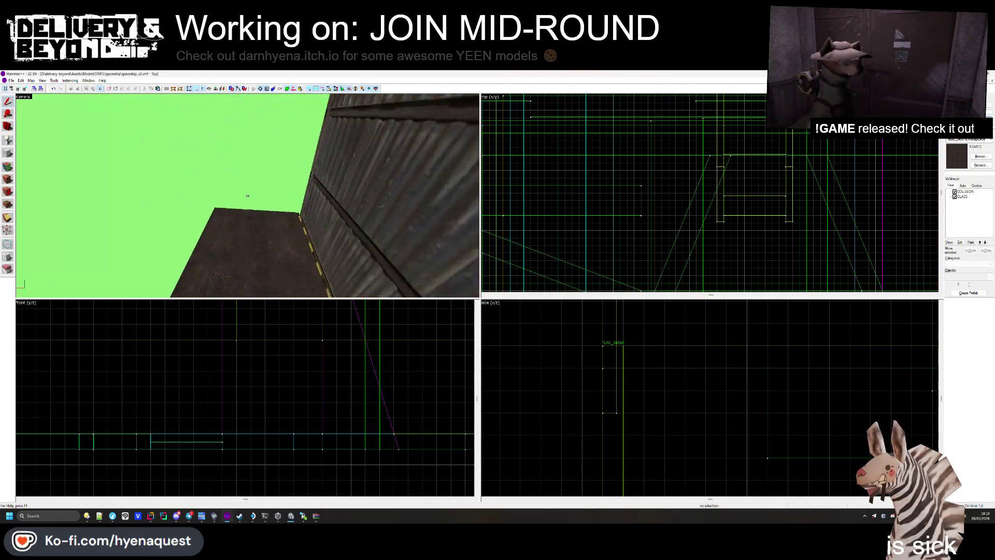
{"action": "key", "text": "s"}
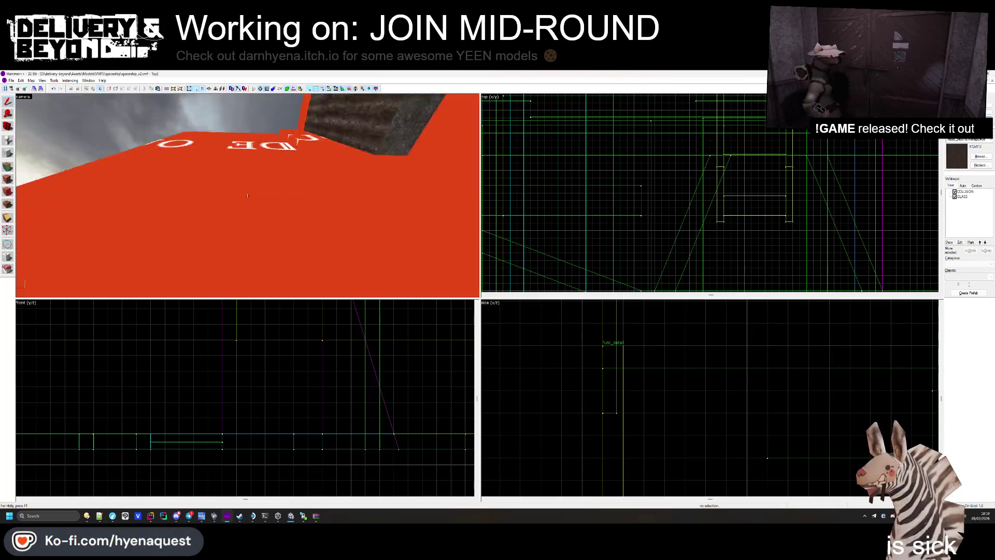
{"action": "key", "text": "w"}
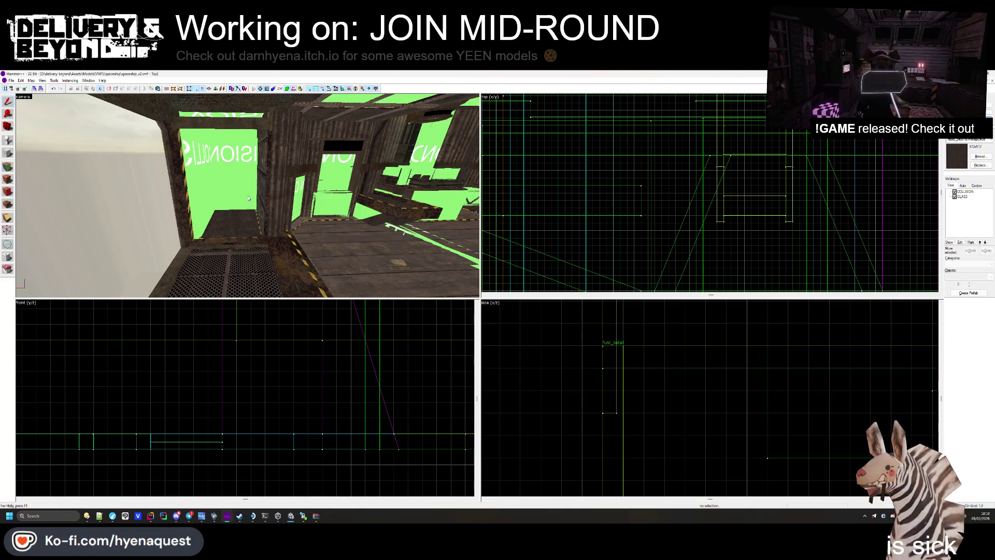
{"action": "mouse_move", "coordinate": [247, 196]}
{"action": "left_mouse_down"}
{"action": "mouse_move", "coordinate": [265, 166]}
{"action": "mouse_move", "coordinate": [247, 196]}
{"action": "left_mouse_up"}
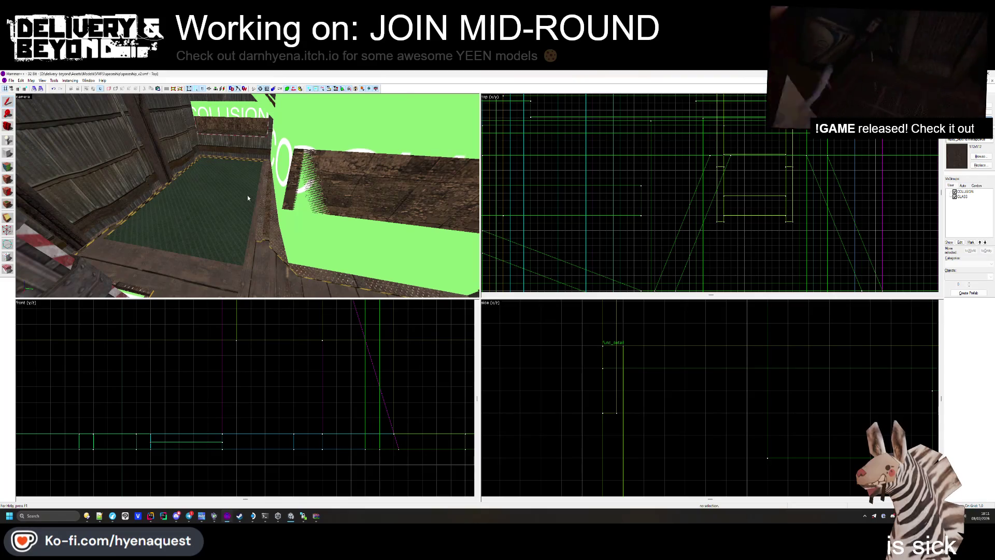
{"action": "mouse_move", "coordinate": [248, 198]}
{"action": "left_mouse_down"}
{"action": "mouse_move", "coordinate": [245, 185]}
{"action": "mouse_move", "coordinate": [247, 196]}
{"action": "left_mouse_up"}
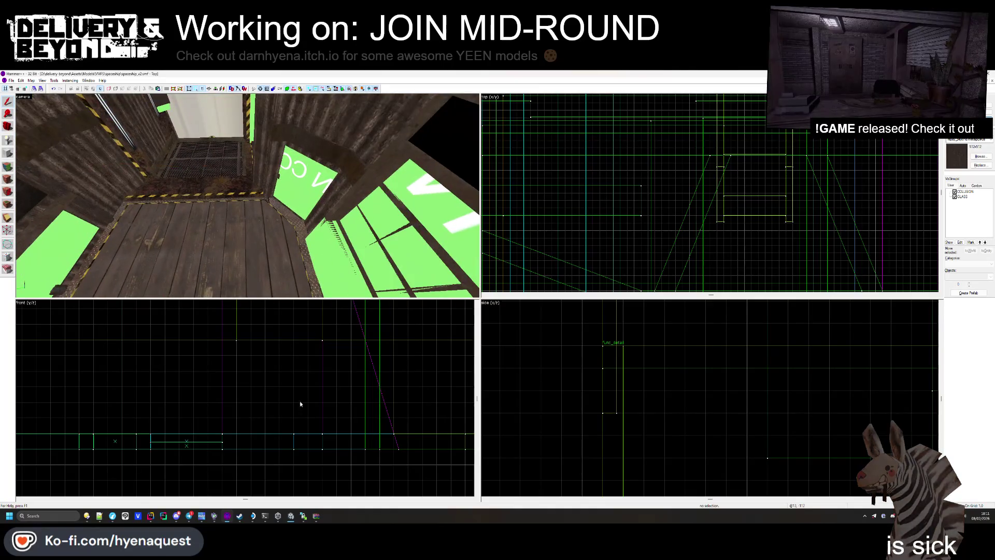
{"action": "left_click", "coordinate": [292, 516]}
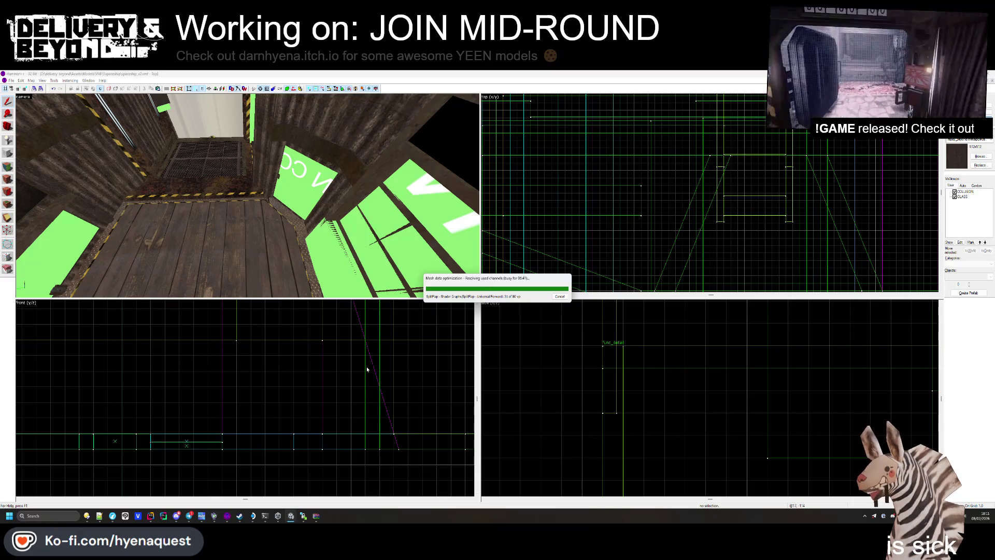
{"action": "key", "text": "z"}
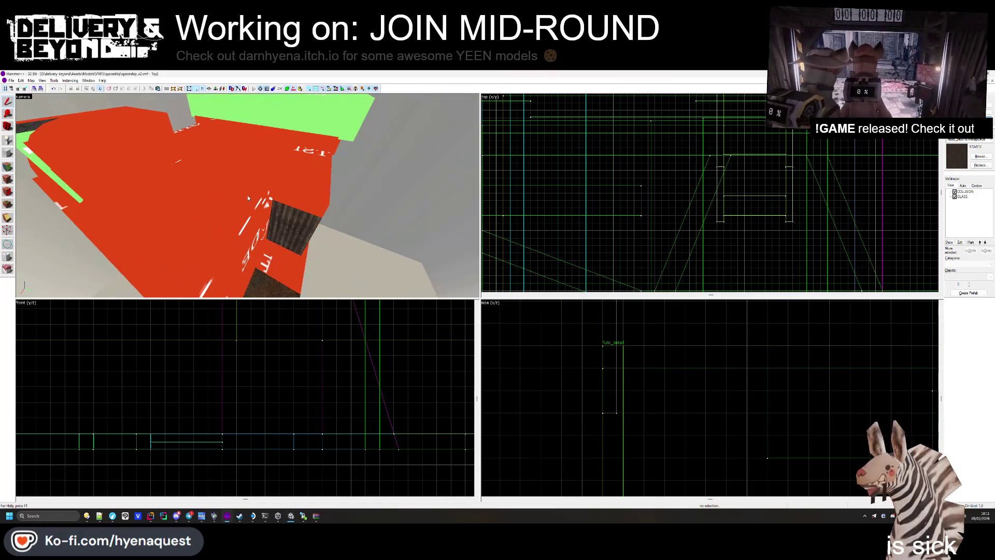
{"action": "key", "text": "z"}
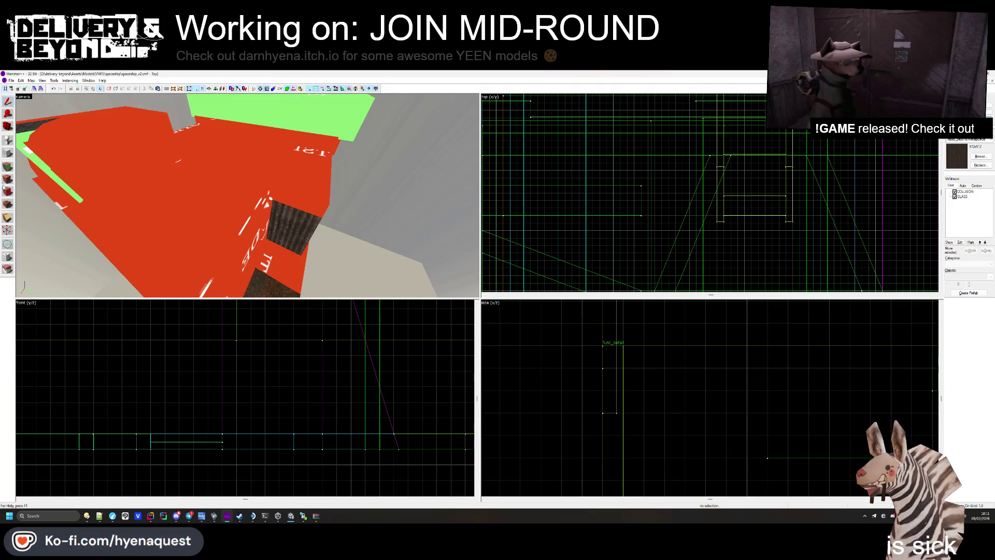
{"action": "left_click", "coordinate": [11, 80]}
{"action": "left_click", "coordinate": [20, 94]}
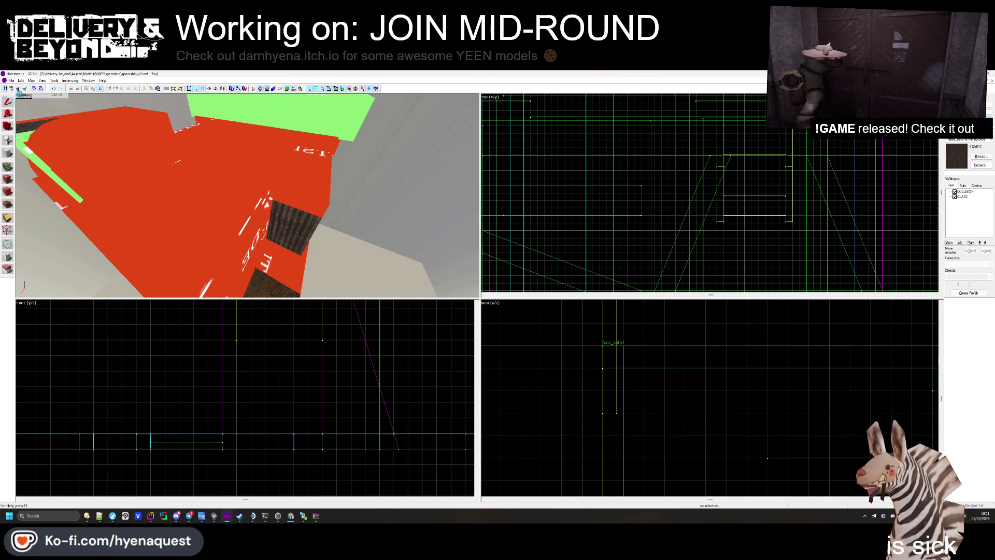
{"action": "left_click", "coordinate": [340, 89]}
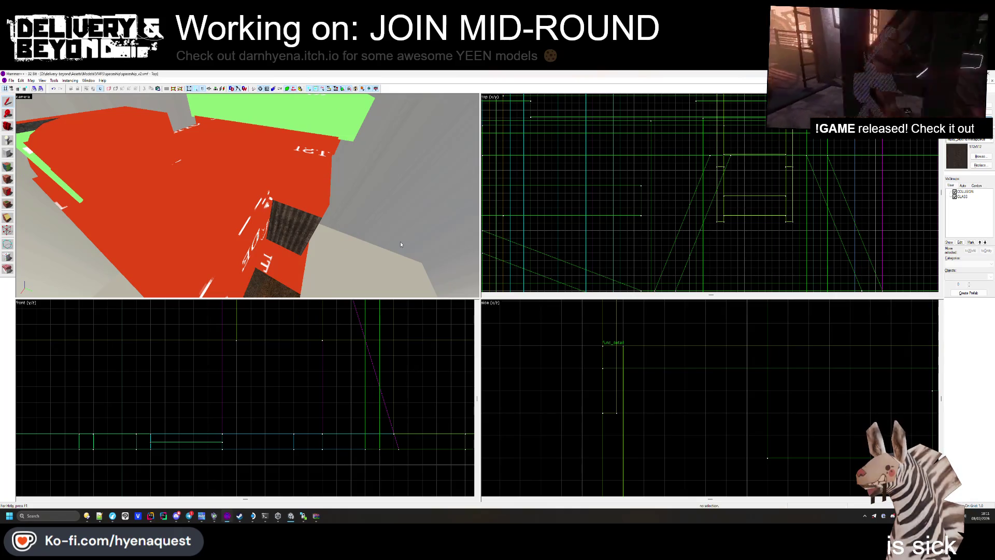
{"action": "left_click_drag", "start_coordinate": [391, 236], "coordinate": [243, 206]}
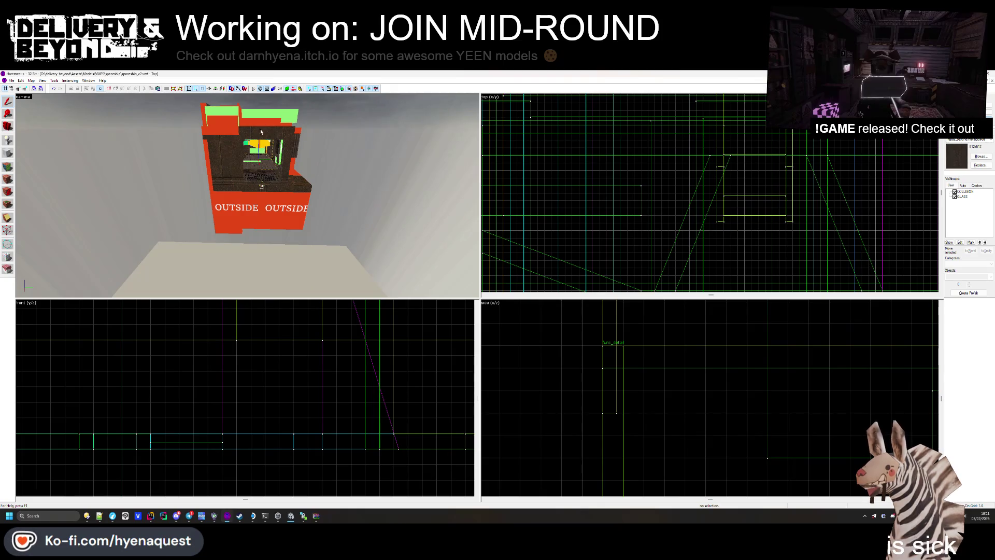
{"action": "scroll", "coordinate": [258, 161], "scroll_direction": "up", "scroll_amount": 5}
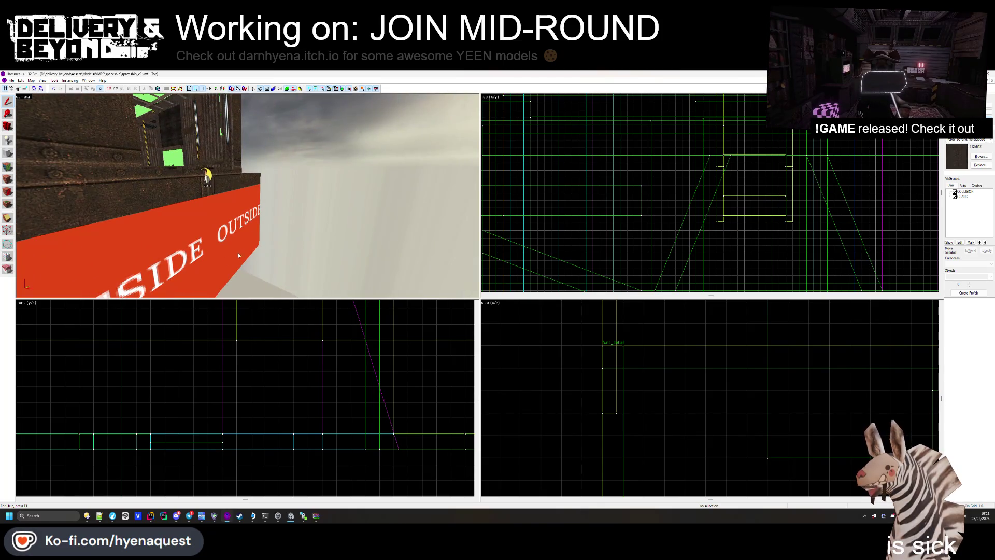
{"action": "left_click_drag", "start_coordinate": [215, 285], "coordinate": [248, 196]}
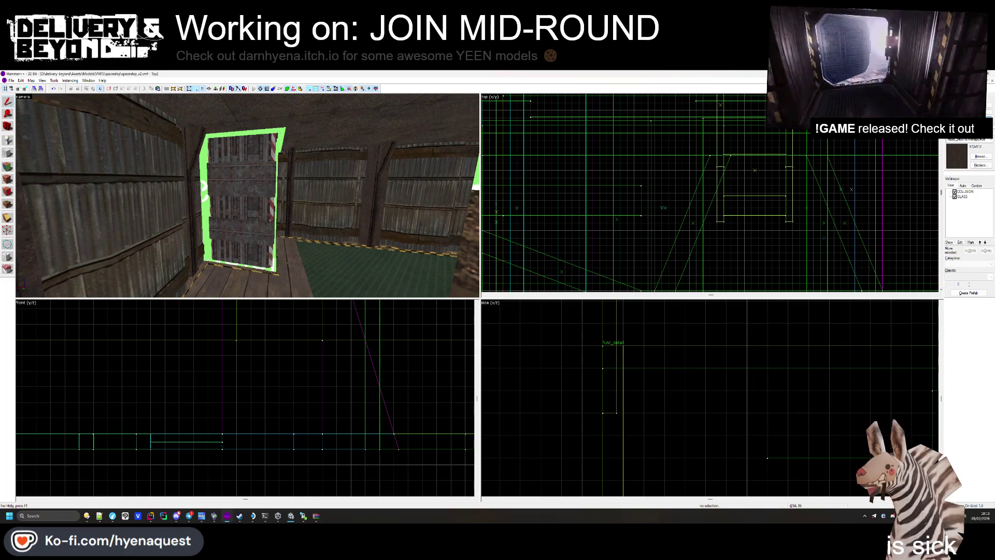
- Hide the COLLISION visgroup and resize the tall striped door brush's height in the front view
{"action": "left_click", "coordinate": [954, 191]}
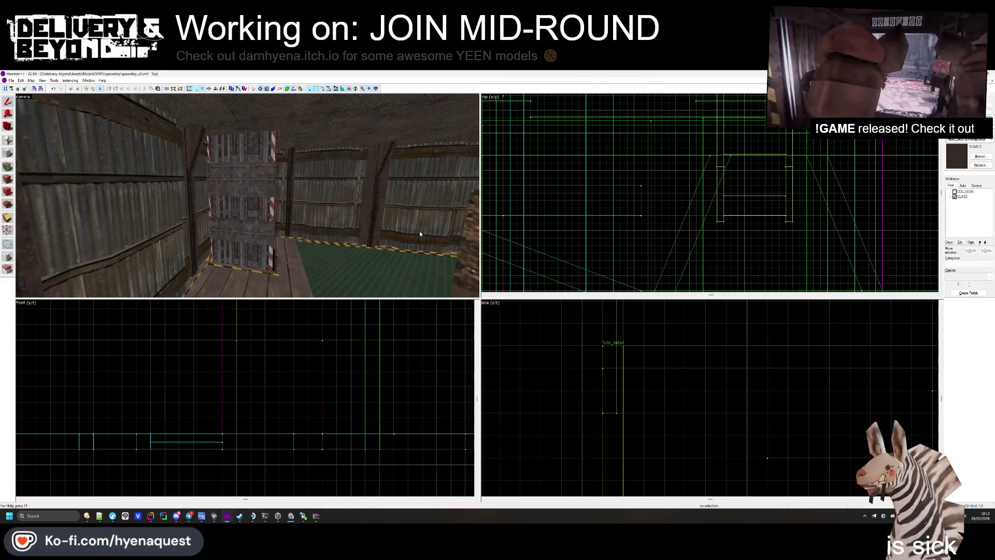
{"action": "left_click_drag", "start_coordinate": [419, 231], "coordinate": [247, 196]}
{"action": "left_click", "coordinate": [247, 196]}
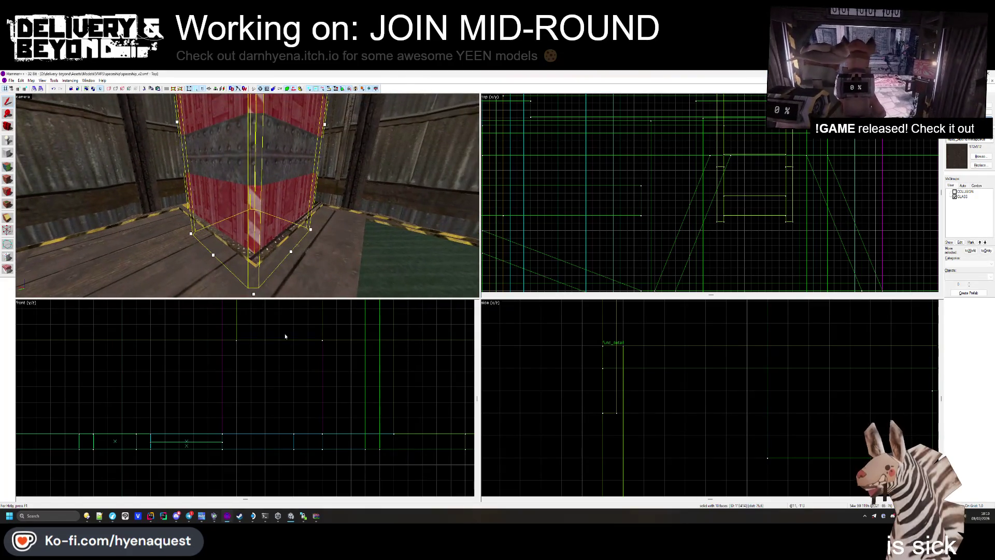
{"action": "scroll", "coordinate": [284, 337], "scroll_direction": "up", "scroll_amount": 3}
{"action": "scroll", "coordinate": [255, 395], "scroll_direction": "down", "scroll_amount": 3}
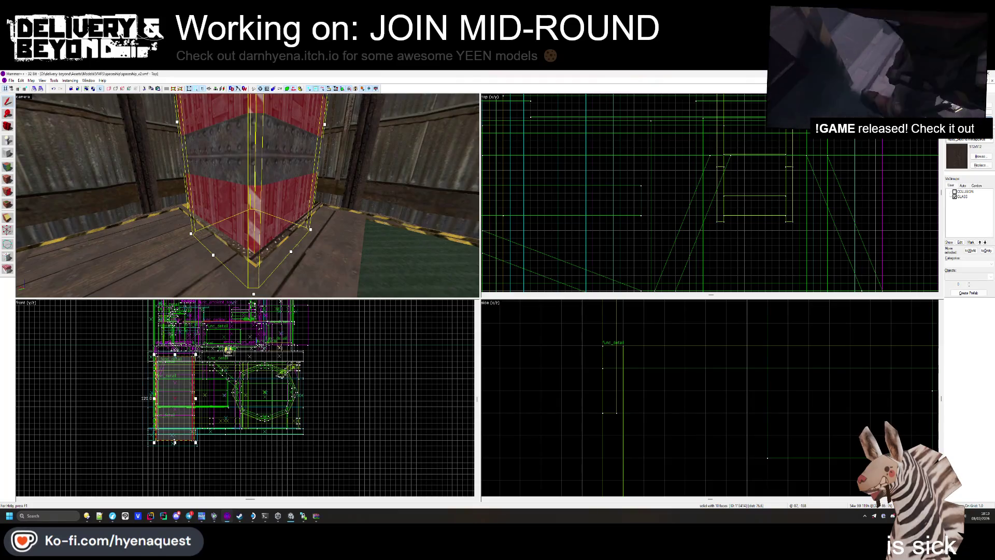
{"action": "scroll", "coordinate": [188, 358], "scroll_direction": "up", "scroll_amount": 5}
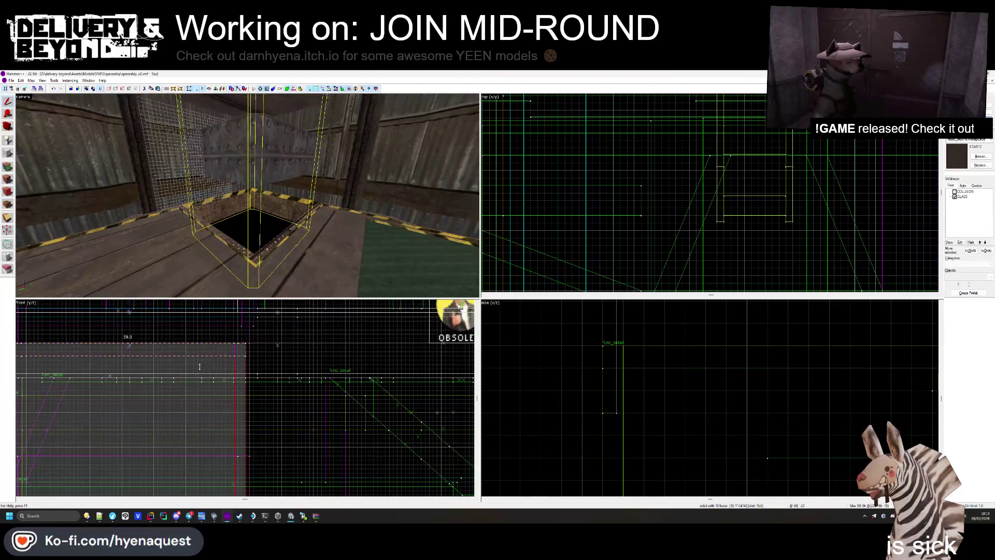
{"action": "left_click_drag", "start_coordinate": [201, 365], "coordinate": [201, 365]}
{"action": "left_click_drag", "start_coordinate": [247, 195], "coordinate": [248, 207]}
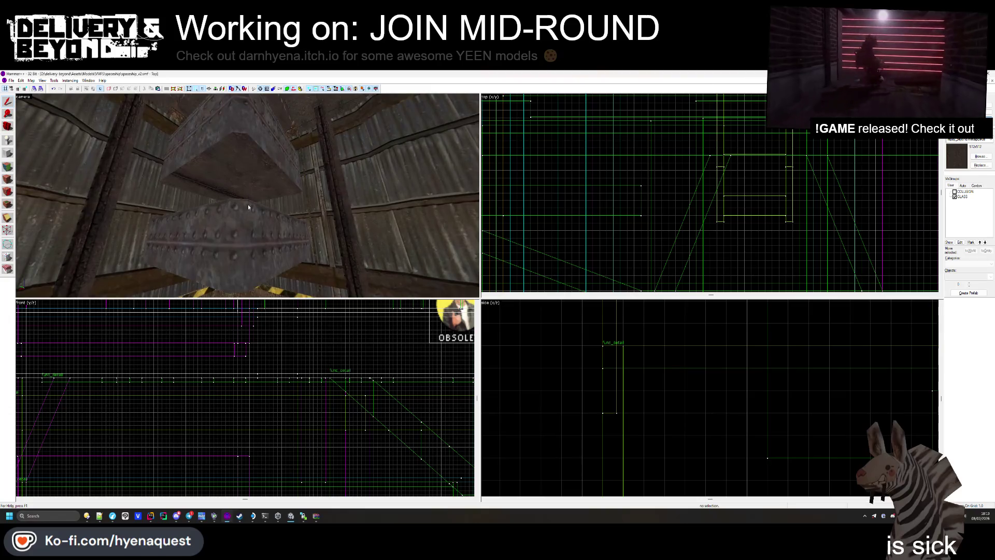
{"action": "key", "text": "Escape"}
- Open the Face Edit Sheet and pick the beam's faces for texturing
{"action": "left_click_drag", "start_coordinate": [241, 166], "coordinate": [247, 195]}
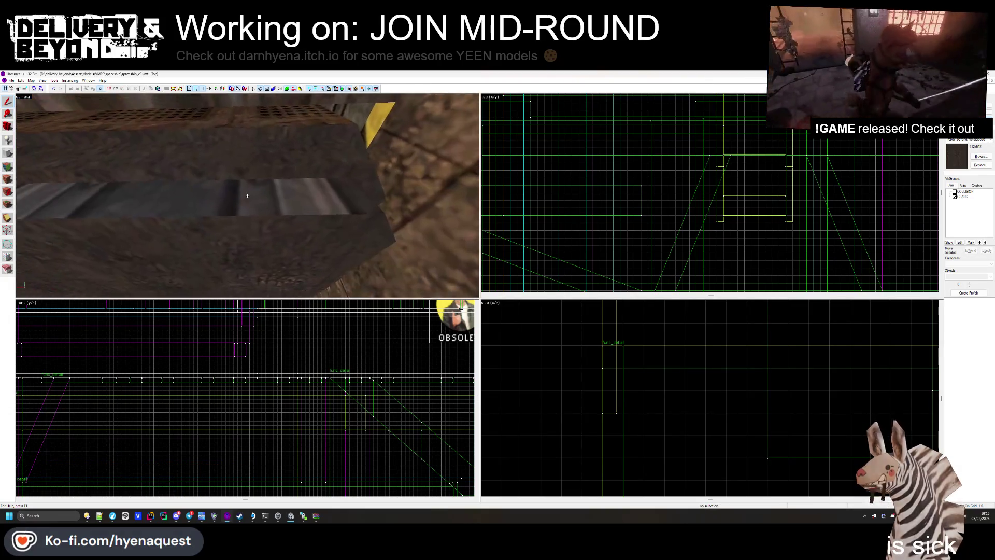
{"action": "left_click", "coordinate": [249, 193]}
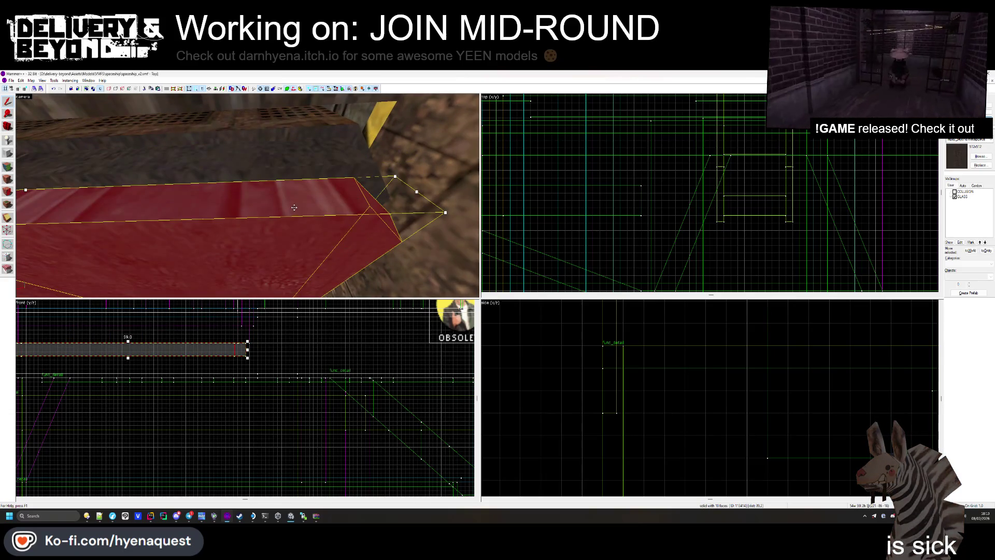
{"action": "left_click", "coordinate": [282, 358]}
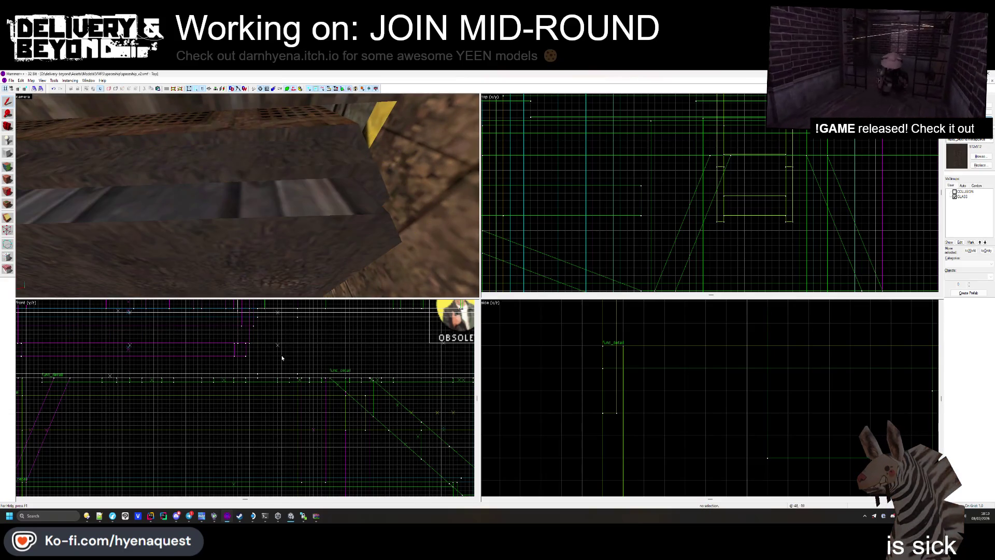
{"action": "left_click", "coordinate": [9, 178]}
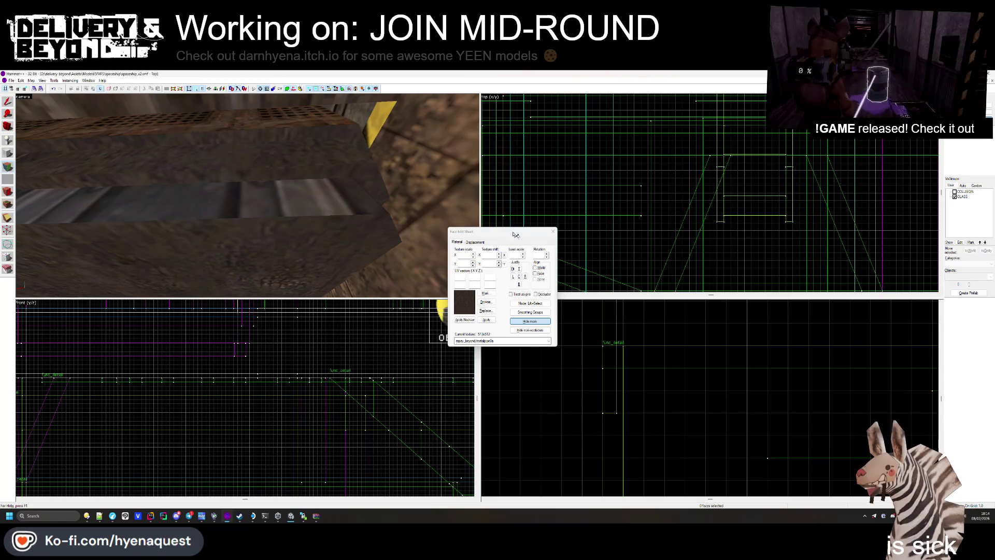
{"action": "left_click", "coordinate": [552, 231]}
{"action": "left_click", "coordinate": [278, 236]}
- Fly the camera down through the hazard-striped hole toward the ceiling beams
{"action": "key", "text": "Escape"}
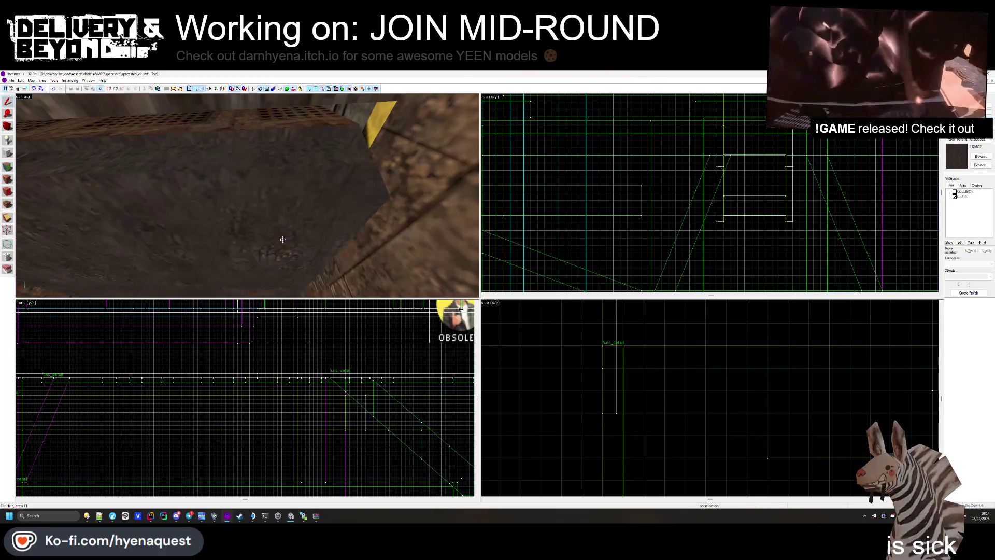
{"action": "key", "text": "z"}
{"action": "key", "text": "w"}
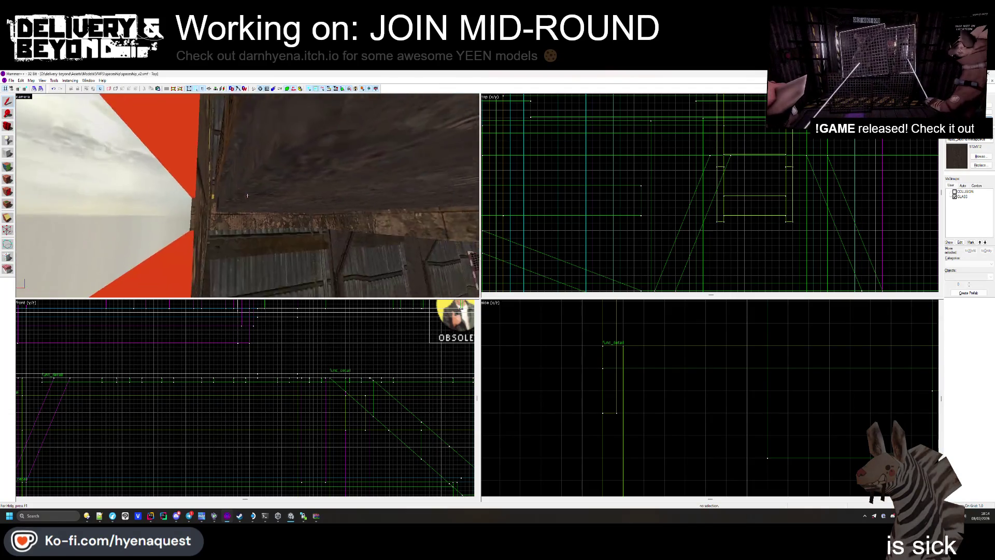
{"action": "key", "text": "w"}
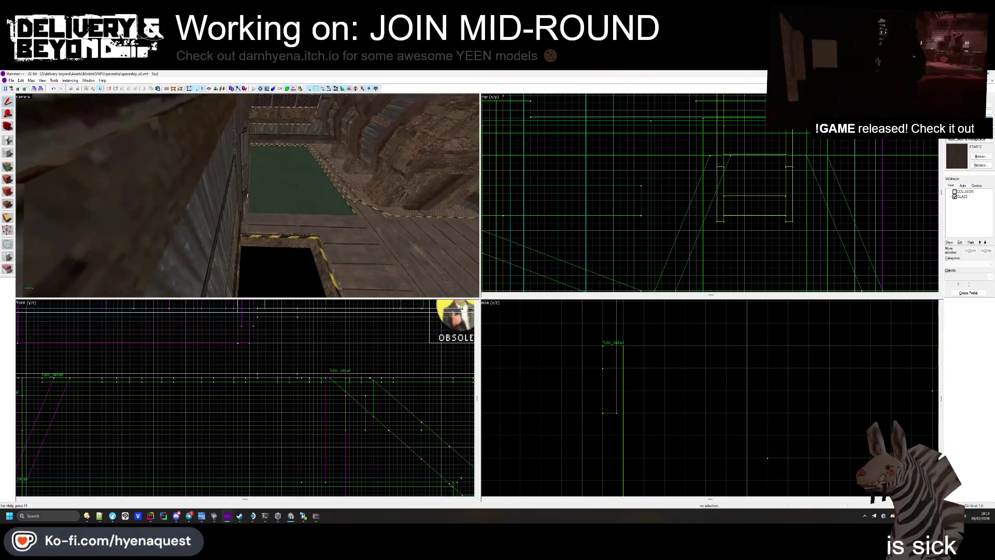
{"action": "key", "text": "w"}
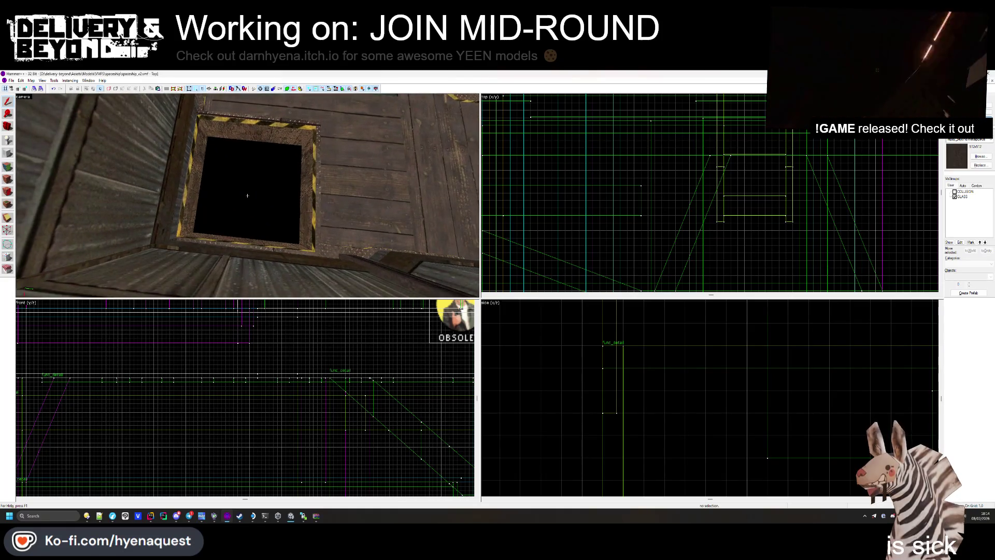
{"action": "key", "text": "w"}
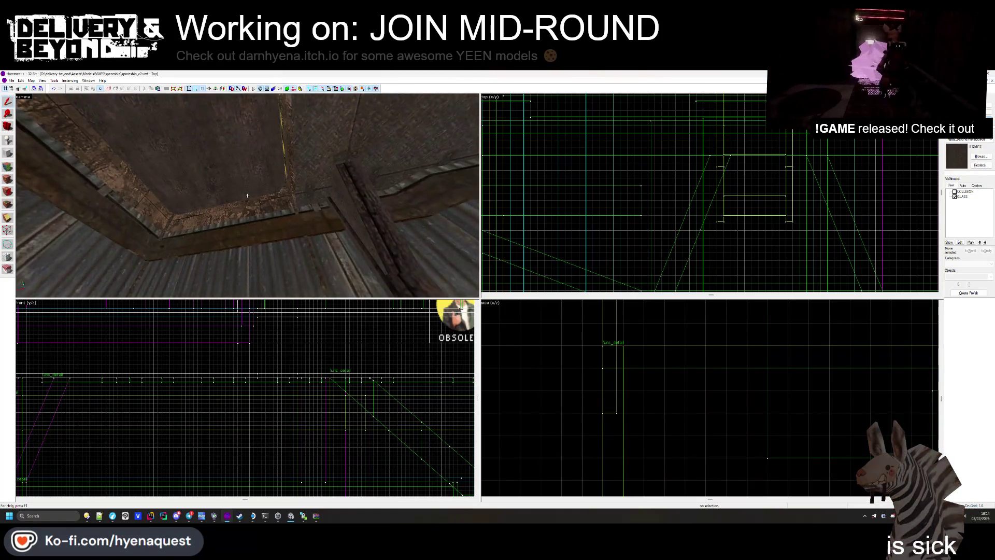
{"action": "key", "text": "w"}
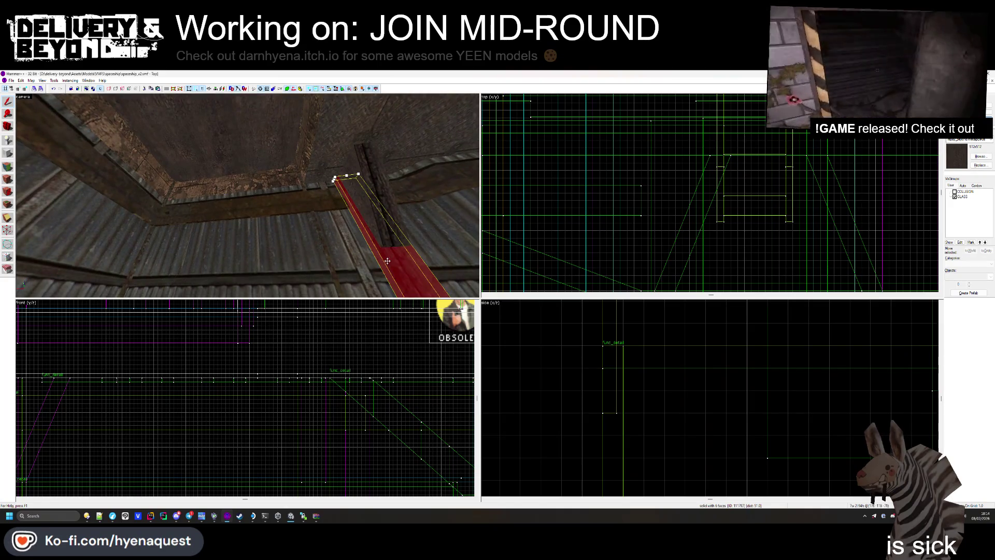
{"action": "scroll", "coordinate": [648, 165], "scroll_direction": "down", "scroll_amount": 8}
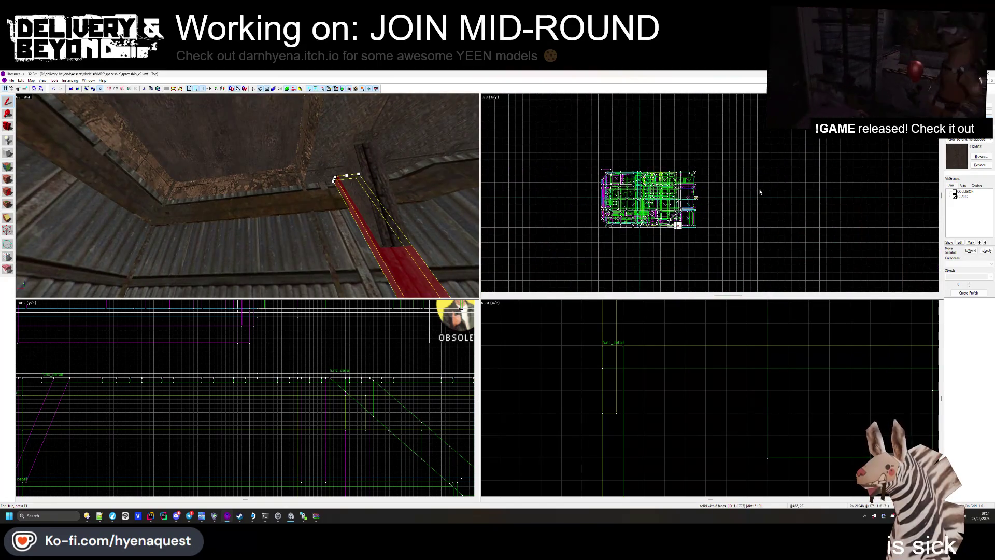
{"action": "scroll", "coordinate": [760, 191], "scroll_direction": "up", "scroll_amount": 8}
- Move the ceiling beam to the right in the top view, check it in the front view, and deselect
{"action": "left_click", "coordinate": [846, 201]}
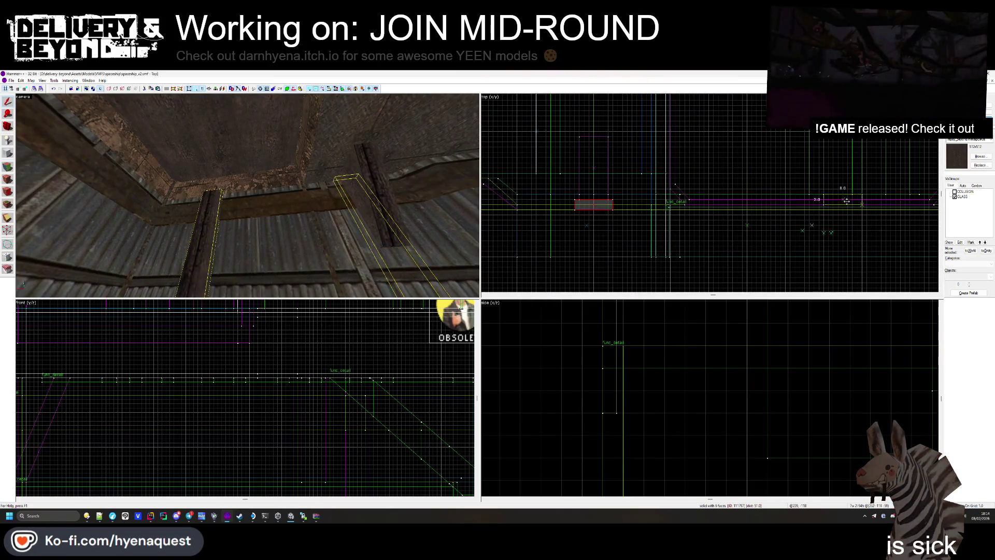
{"action": "left_click_drag", "start_coordinate": [846, 201], "coordinate": [885, 206]}
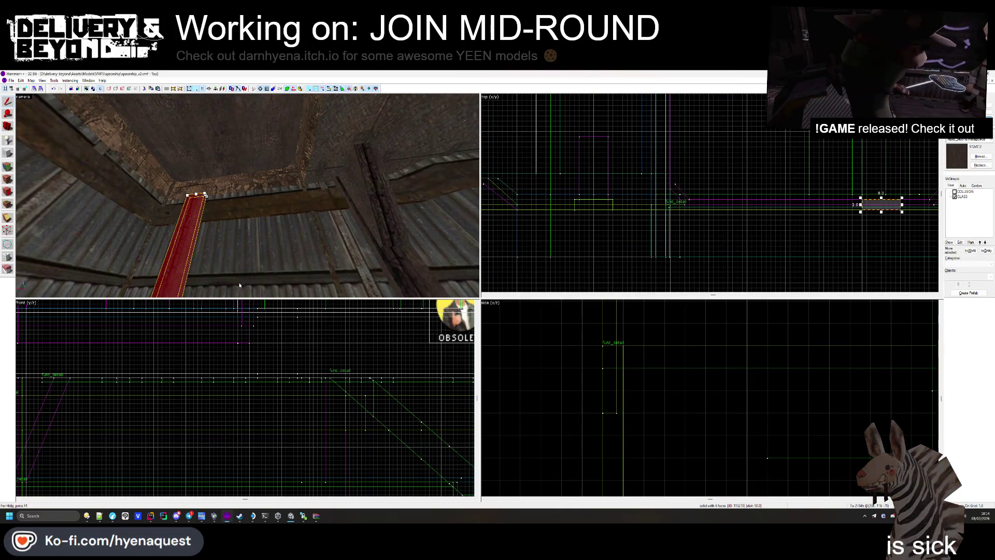
{"action": "scroll", "coordinate": [238, 397], "scroll_direction": "down", "scroll_amount": 5}
{"action": "scroll", "coordinate": [238, 397], "scroll_direction": "up", "scroll_amount": 5}
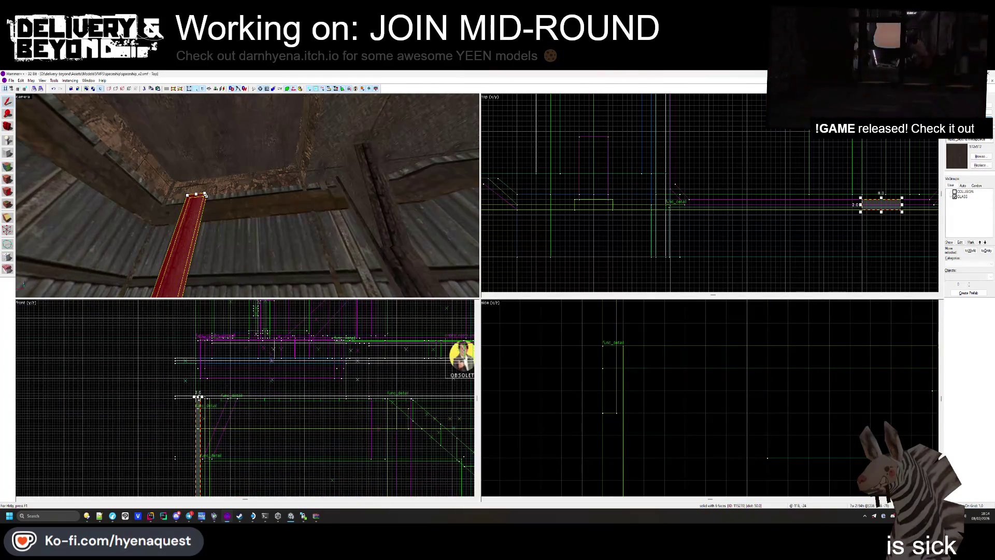
{"action": "left_click_drag", "start_coordinate": [199, 397], "coordinate": [200, 331]}
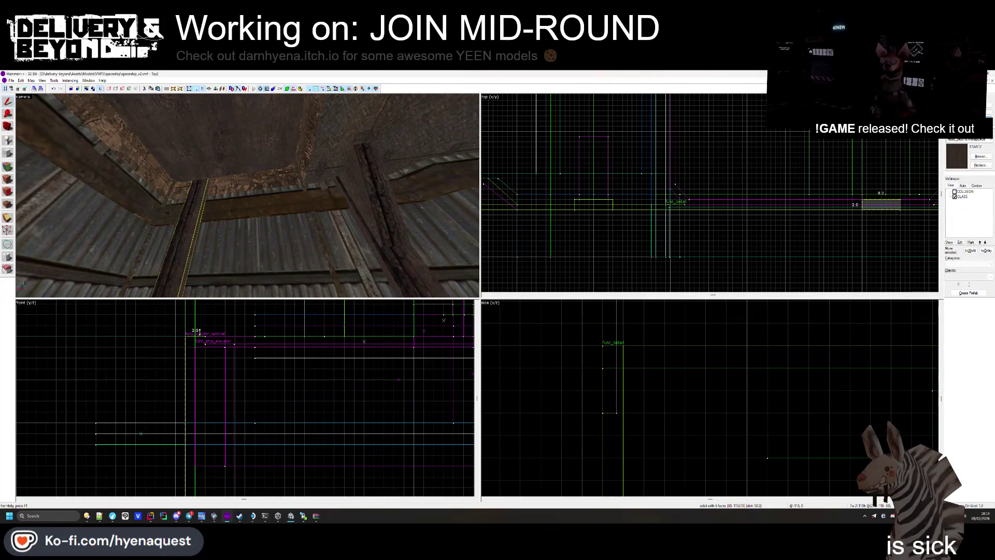
{"action": "scroll", "coordinate": [200, 327], "scroll_direction": "down", "scroll_amount": 4}
{"action": "scroll", "coordinate": [179, 362], "scroll_direction": "up", "scroll_amount": 2}
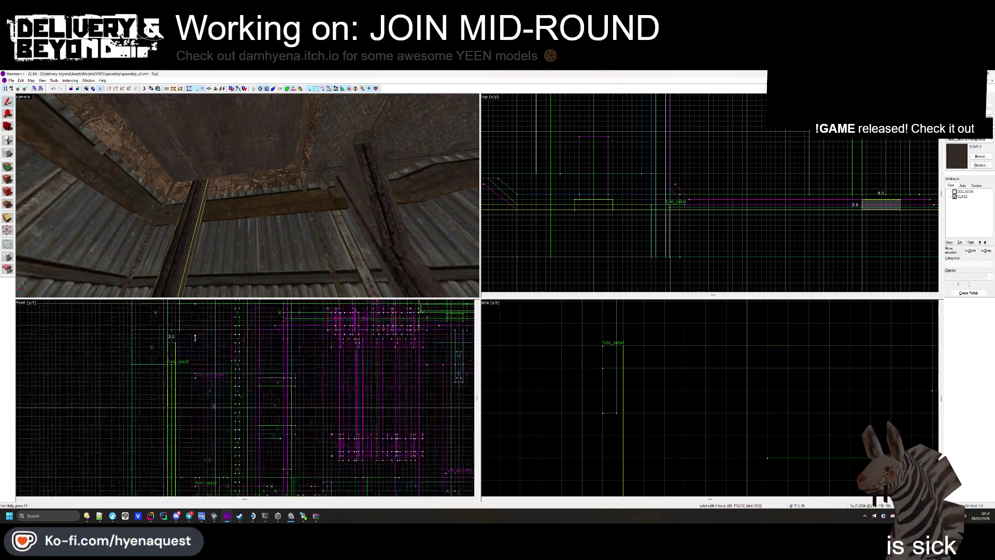
{"action": "key", "text": "Escape"}
- Select and inspect the beam and a thin post brush in the shaft, then deselect
{"action": "key", "text": "z"}
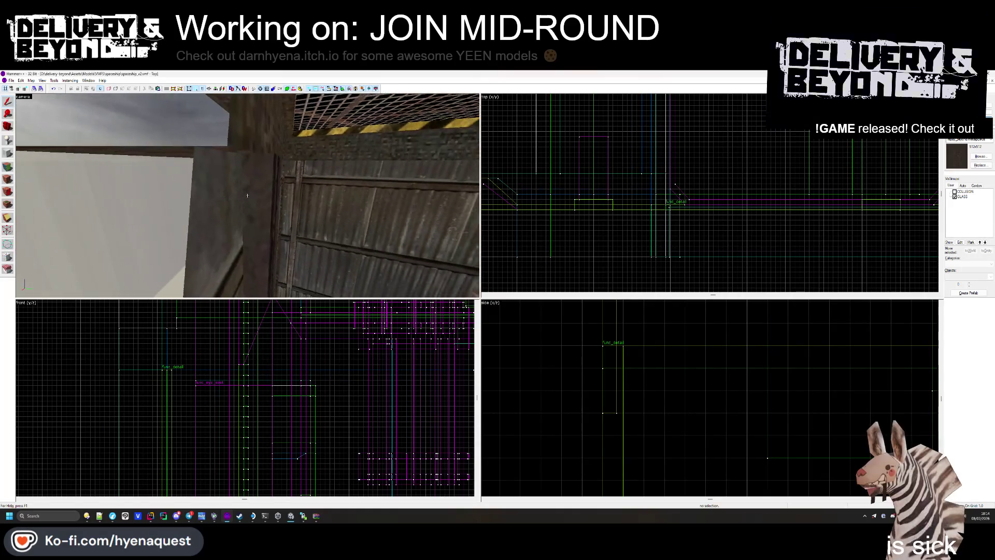
{"action": "key", "text": "z"}
{"action": "left_click", "coordinate": [241, 195]}
{"action": "scroll", "coordinate": [875, 198], "scroll_direction": "up", "scroll_amount": 4}
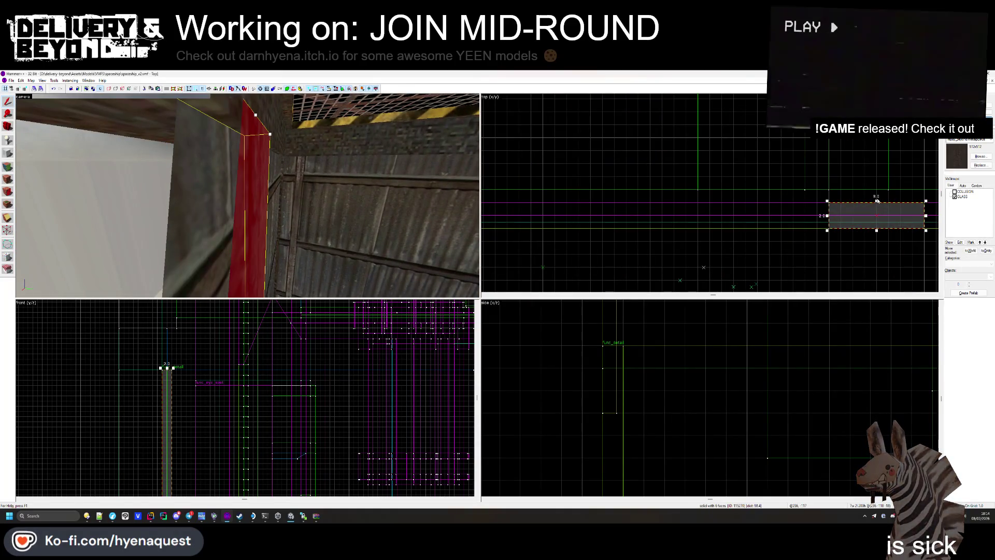
{"action": "key", "text": "Escape"}
{"action": "key", "text": "s"}
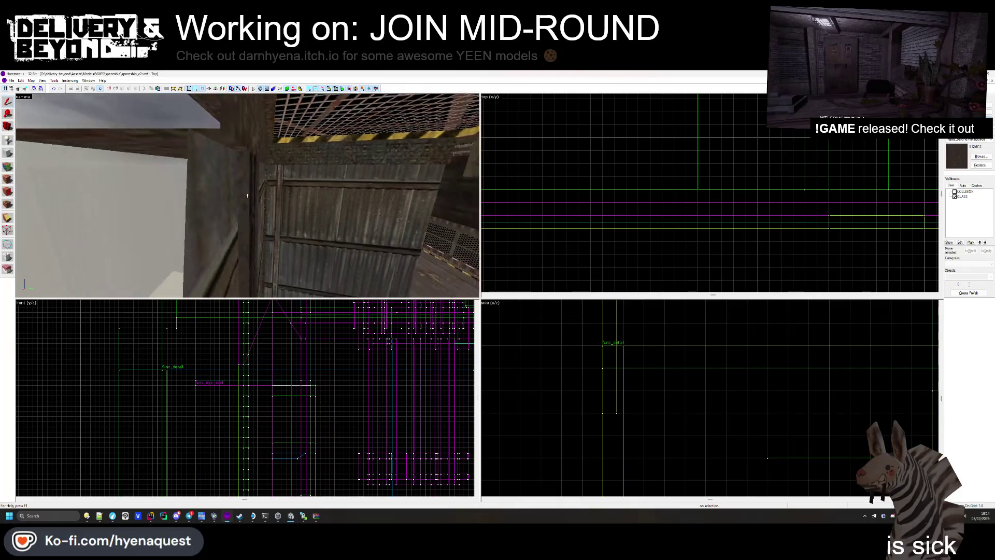
{"action": "left_click", "coordinate": [252, 196]}
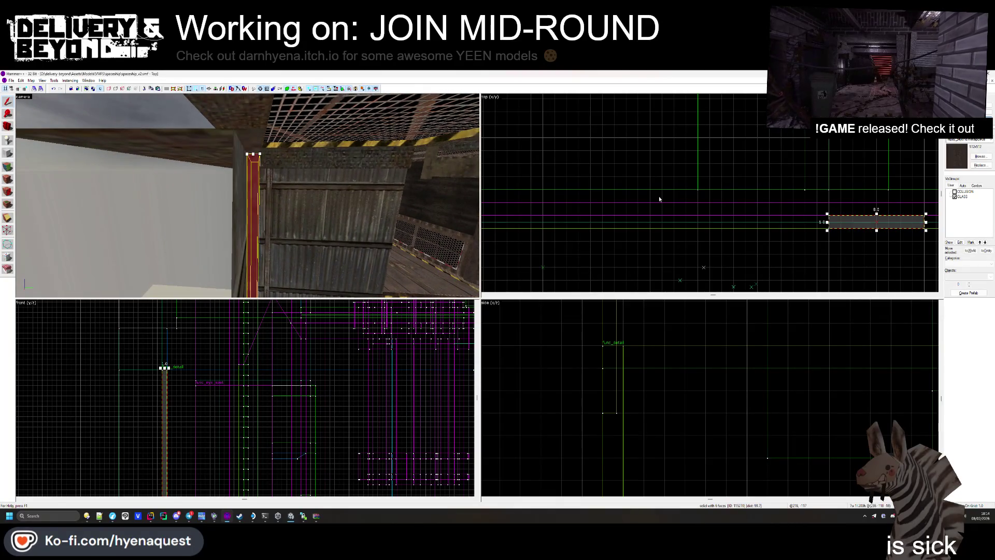
{"action": "key", "text": "Up"}
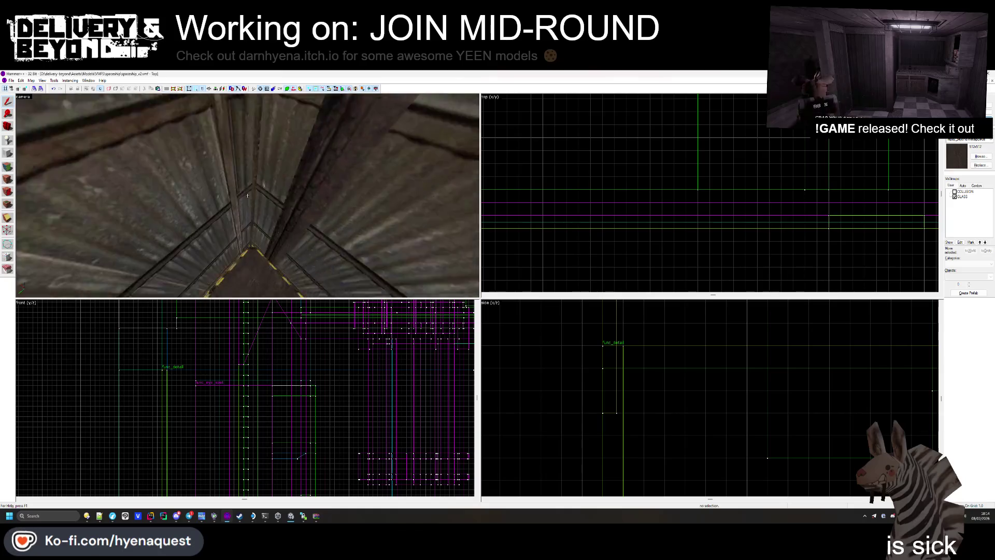
{"action": "scroll", "coordinate": [880, 215], "scroll_direction": "up", "scroll_amount": 2}
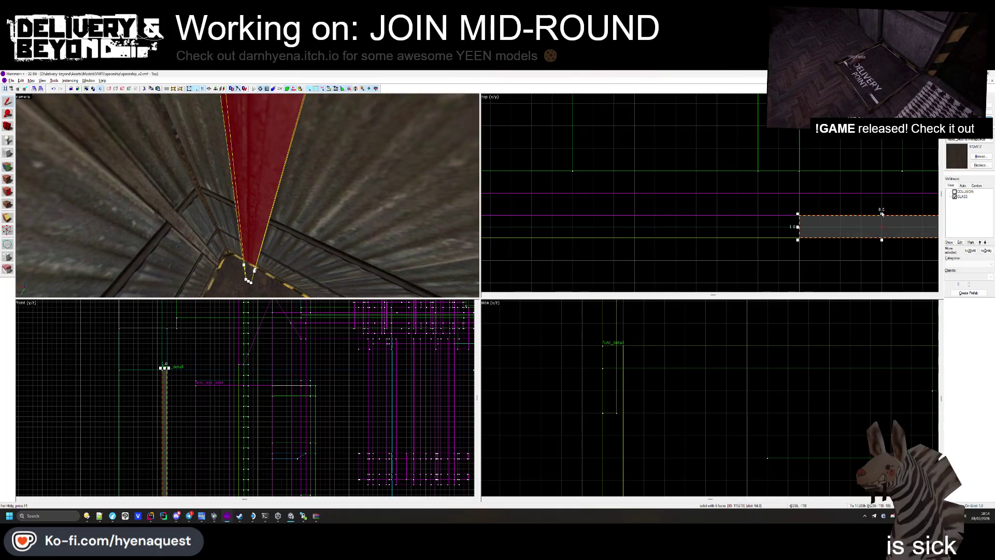
{"action": "left_click", "coordinate": [489, 170]}
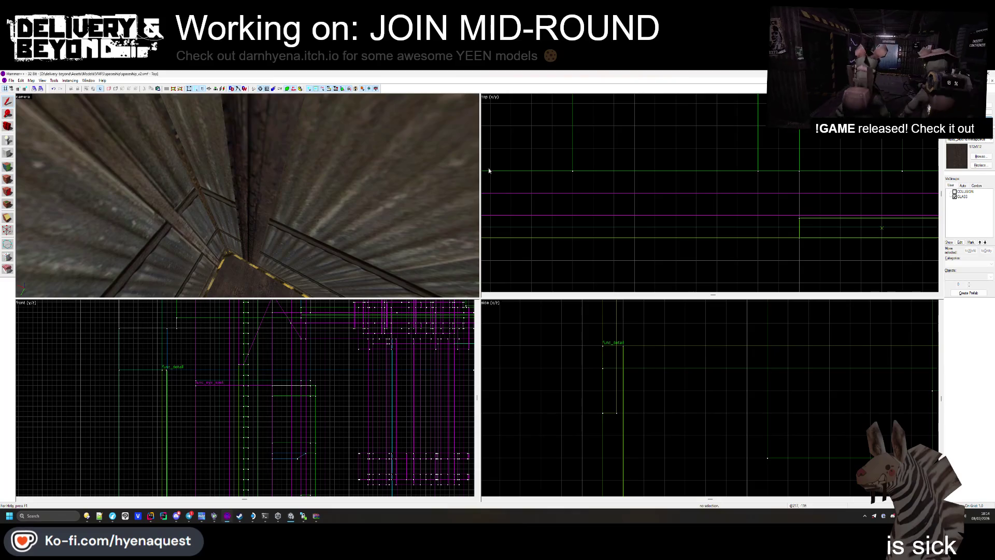
- Shift one shaft post left and the tall post right in the top view
{"action": "left_click", "coordinate": [241, 194]}
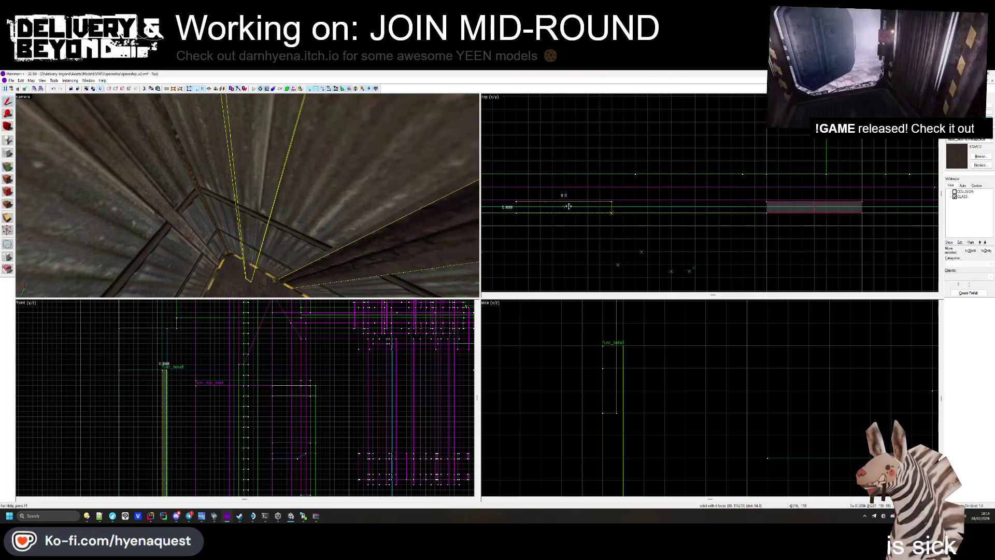
{"action": "scroll", "coordinate": [786, 233], "scroll_direction": "up", "scroll_amount": 2}
{"action": "left_click_drag", "start_coordinate": [759, 232], "coordinate": [669, 233]}
{"action": "left_click", "coordinate": [773, 247]}
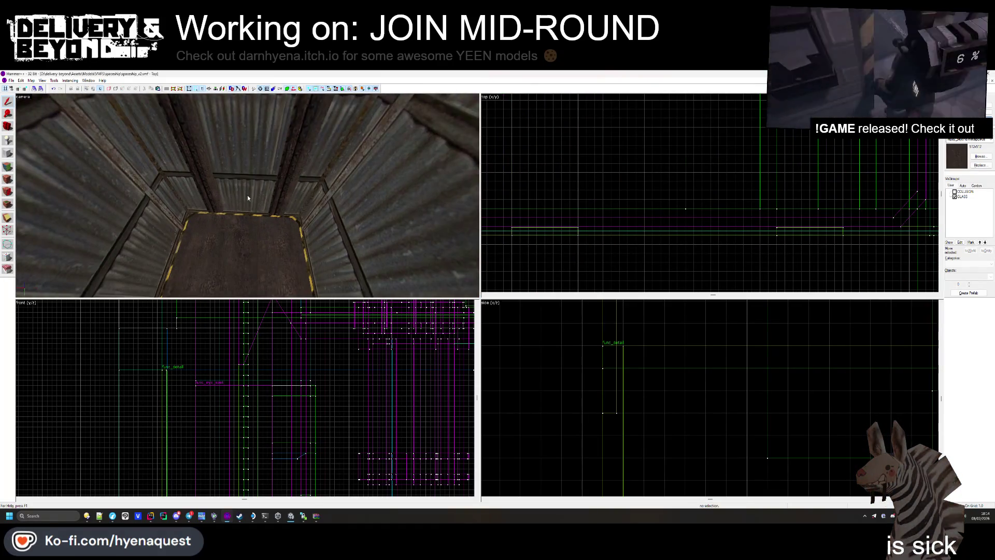
{"action": "left_click", "coordinate": [291, 171]}
{"action": "left_click_drag", "start_coordinate": [553, 231], "coordinate": [620, 232]}
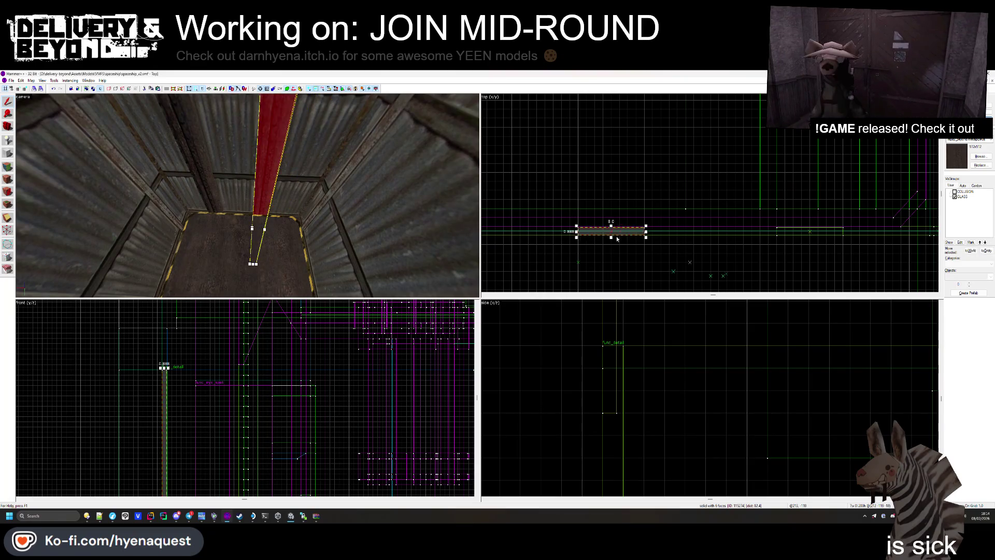
{"action": "key", "text": "Escape"}
{"action": "key", "text": "z"}
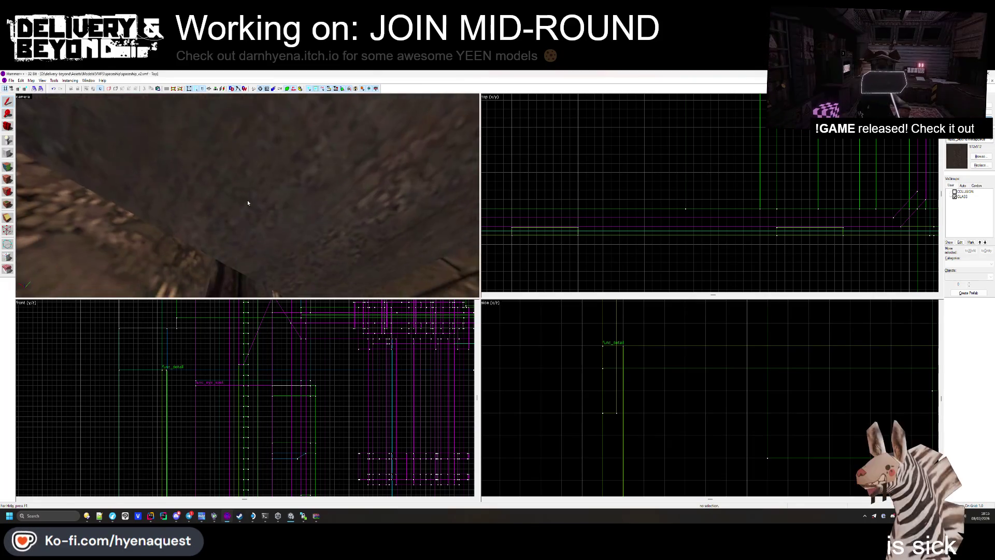
- Draw a tall block of about 18 by 6 units in the shaft corner beside the hatch
{"action": "left_click", "coordinate": [248, 200]}
{"action": "left_click", "coordinate": [11, 154]}
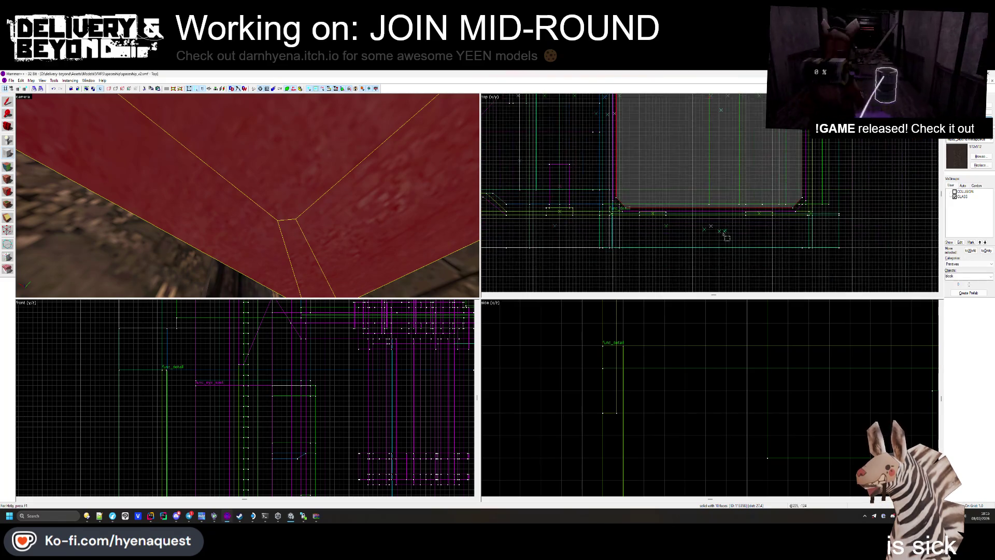
{"action": "mouse_move", "coordinate": [738, 165]}
{"action": "left_mouse_down"}
{"action": "mouse_move", "coordinate": [807, 216]}
{"action": "mouse_move", "coordinate": [823, 211]}
{"action": "left_mouse_up"}
{"action": "scroll", "coordinate": [245, 397], "scroll_direction": "down", "scroll_amount": 5}
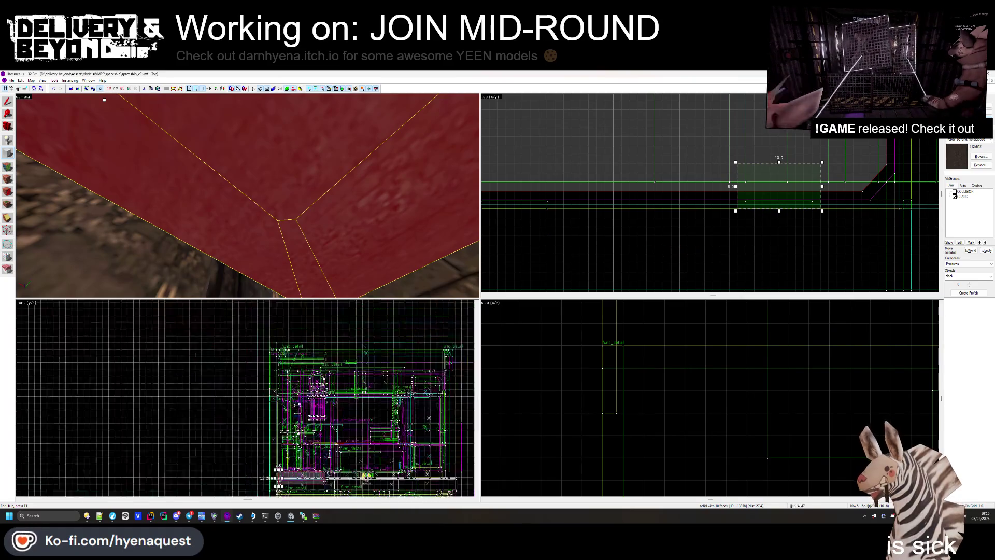
{"action": "scroll", "coordinate": [264, 413], "scroll_direction": "up", "scroll_amount": 4}
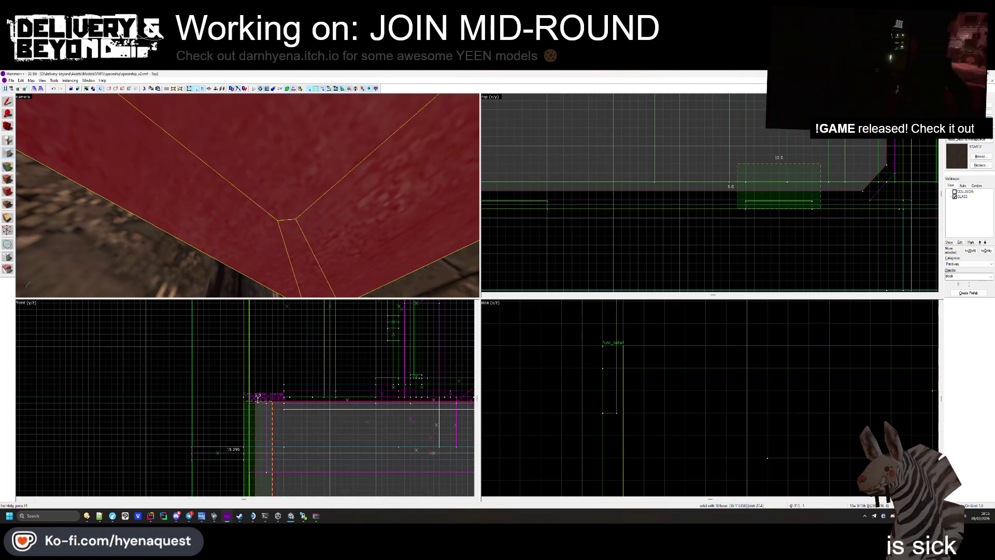
{"action": "left_click_drag", "start_coordinate": [266, 379], "coordinate": [261, 334]}
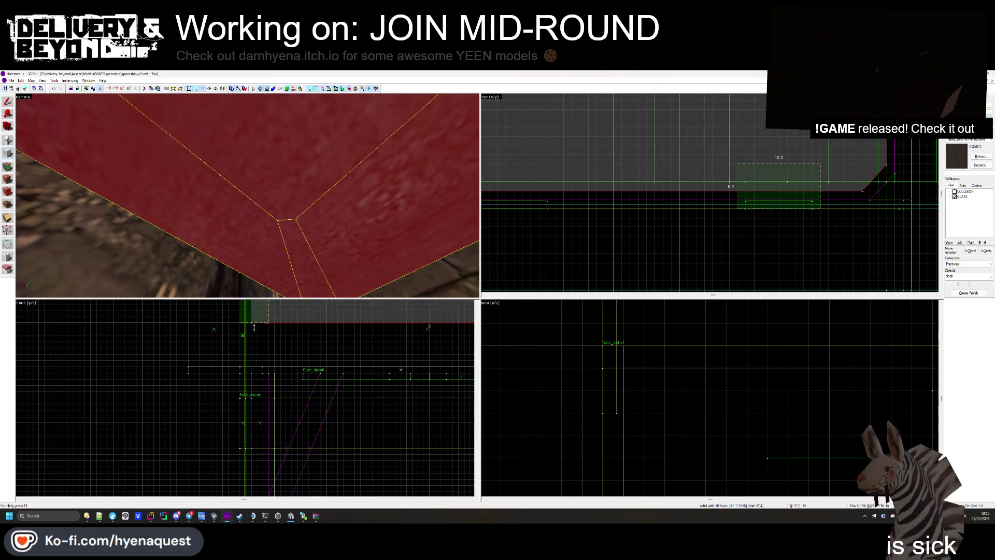
{"action": "key", "text": "Return"}
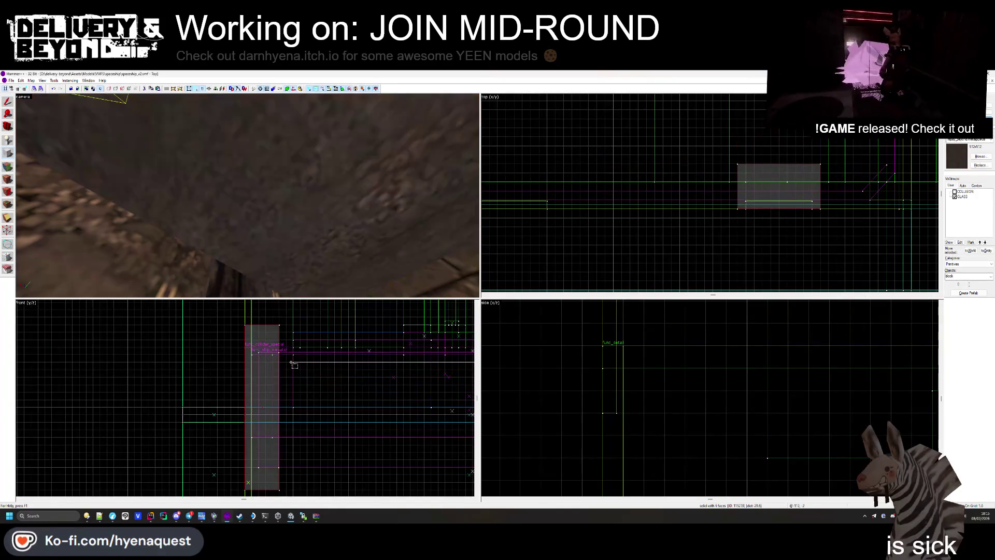
- Clip the new block's corner off at an angle
{"action": "key", "text": "w"}
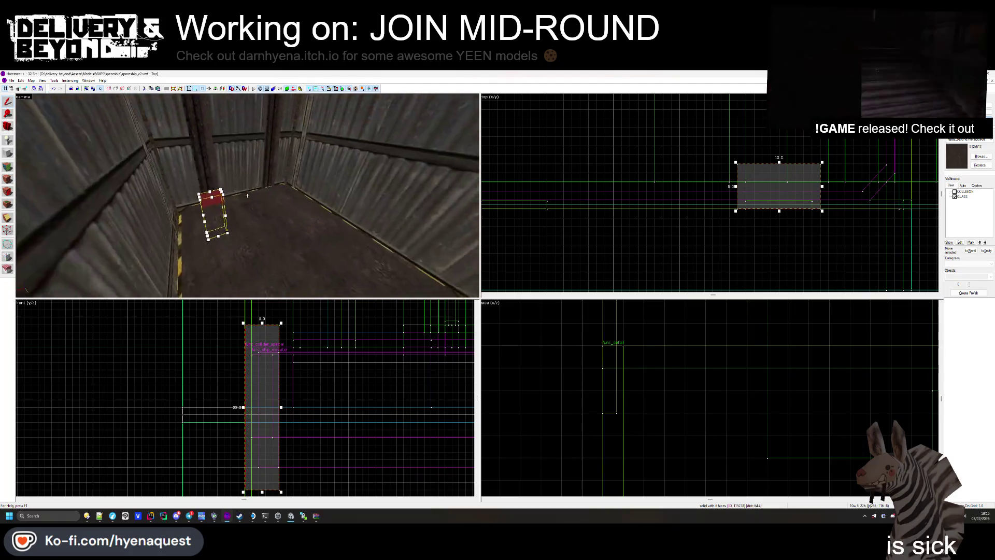
{"action": "key", "text": "s"}
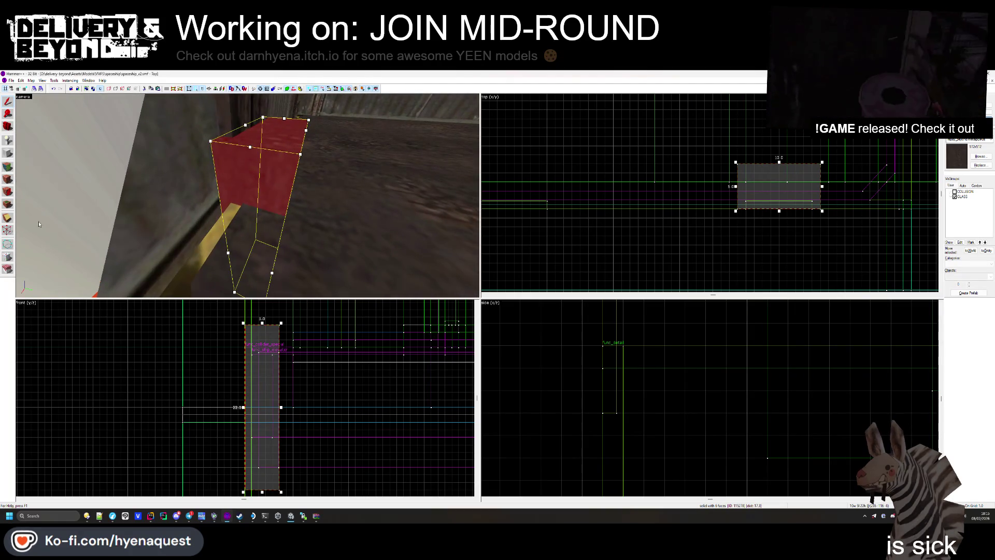
{"action": "scroll", "coordinate": [651, 374], "scroll_direction": "down", "scroll_amount": 3}
{"action": "scroll", "coordinate": [230, 346], "scroll_direction": "up", "scroll_amount": 4}
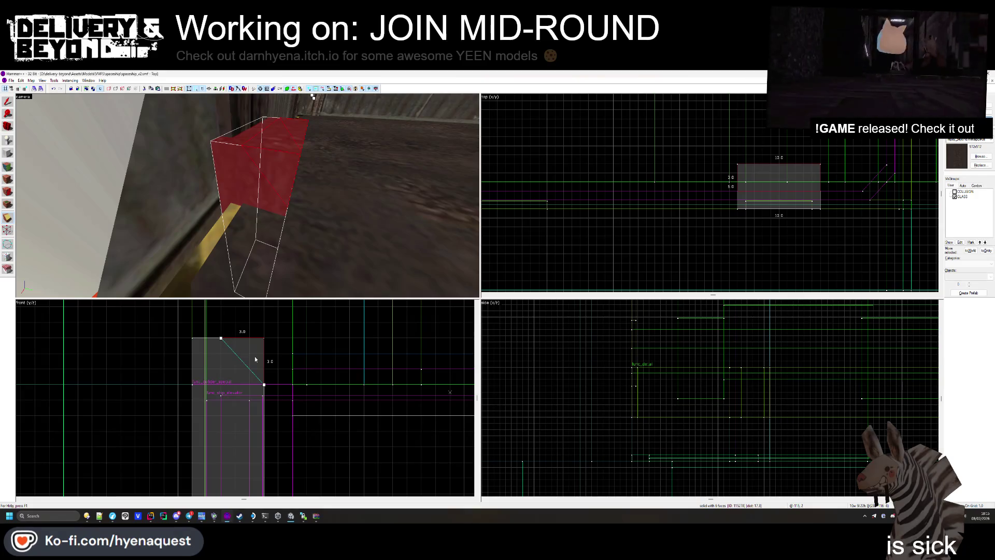
{"action": "left_click_drag", "start_coordinate": [263, 383], "coordinate": [263, 368]}
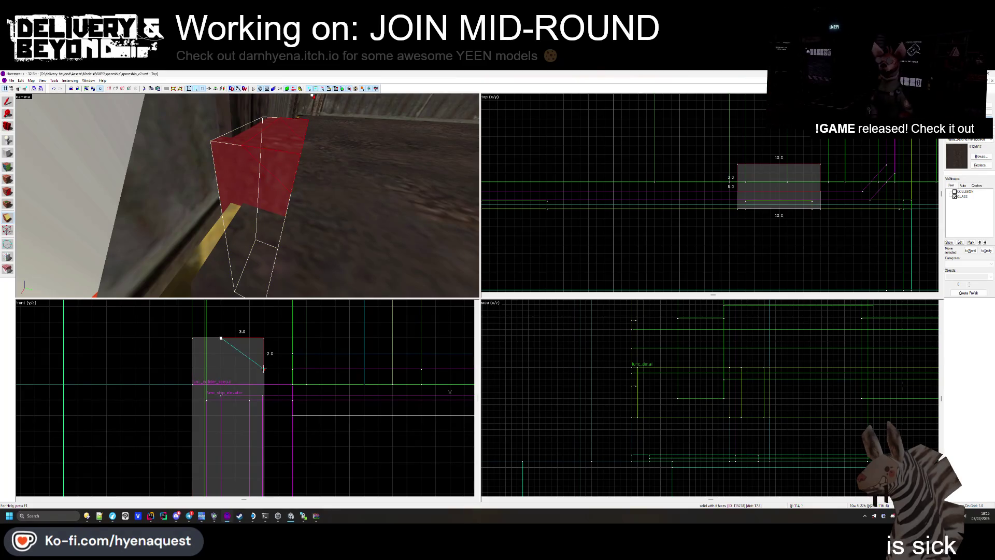
{"action": "scroll", "coordinate": [249, 328], "scroll_direction": "down", "scroll_amount": 2}
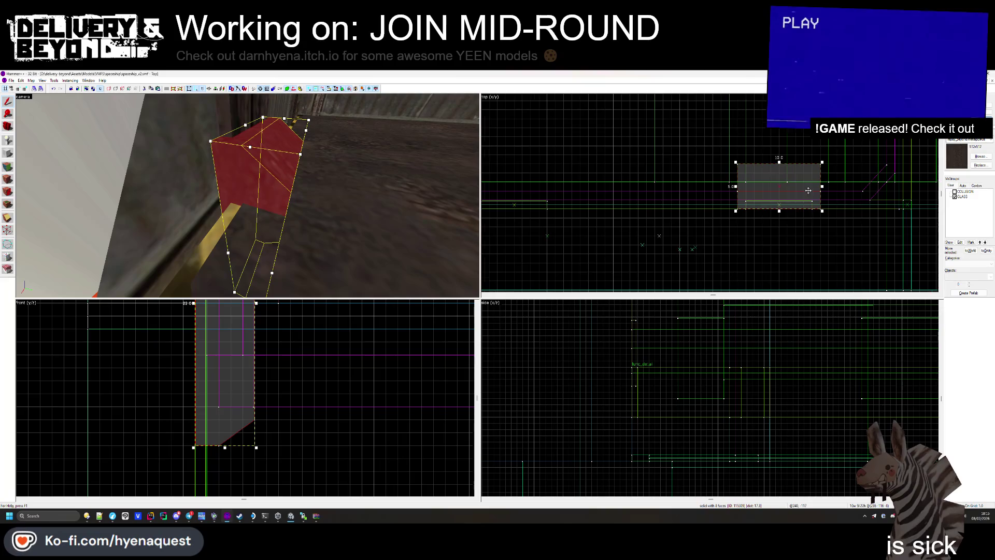
{"action": "scroll", "coordinate": [807, 190], "scroll_direction": "up", "scroll_amount": 2}
- Slim the clipped block to about 1 unit thick in the Top view, then deselect it
{"action": "left_click_drag", "start_coordinate": [827, 185], "coordinate": [720, 185]}
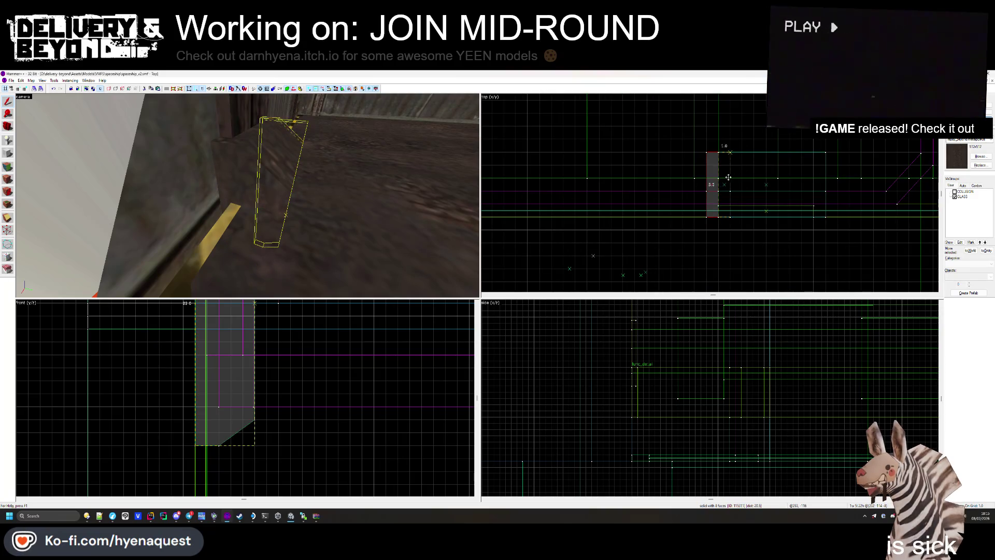
{"action": "left_click", "coordinate": [728, 177]}
{"action": "scroll", "coordinate": [234, 317], "scroll_direction": "down", "scroll_amount": 2}
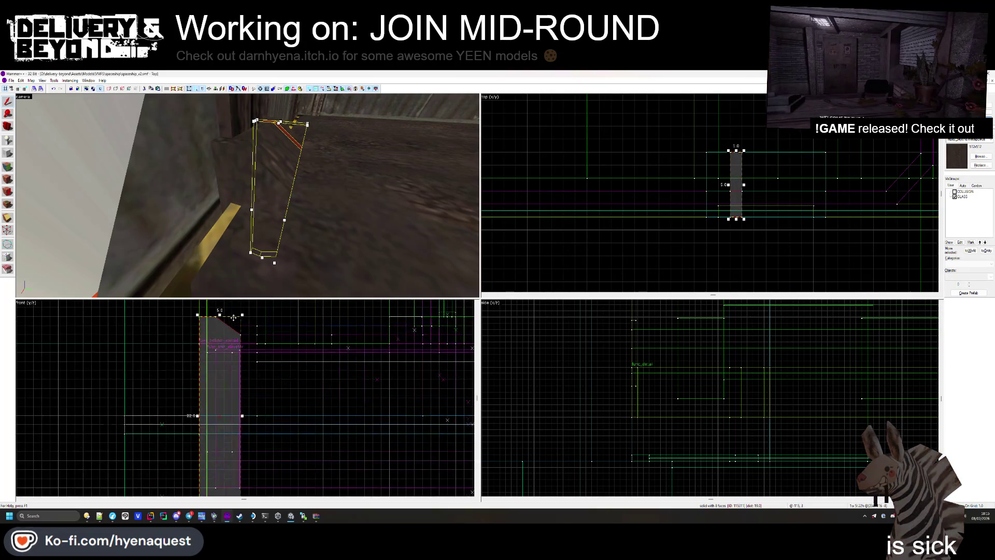
{"action": "left_click_drag", "start_coordinate": [242, 313], "coordinate": [251, 312]}
{"action": "scroll", "coordinate": [242, 410], "scroll_direction": "up", "scroll_amount": 1}
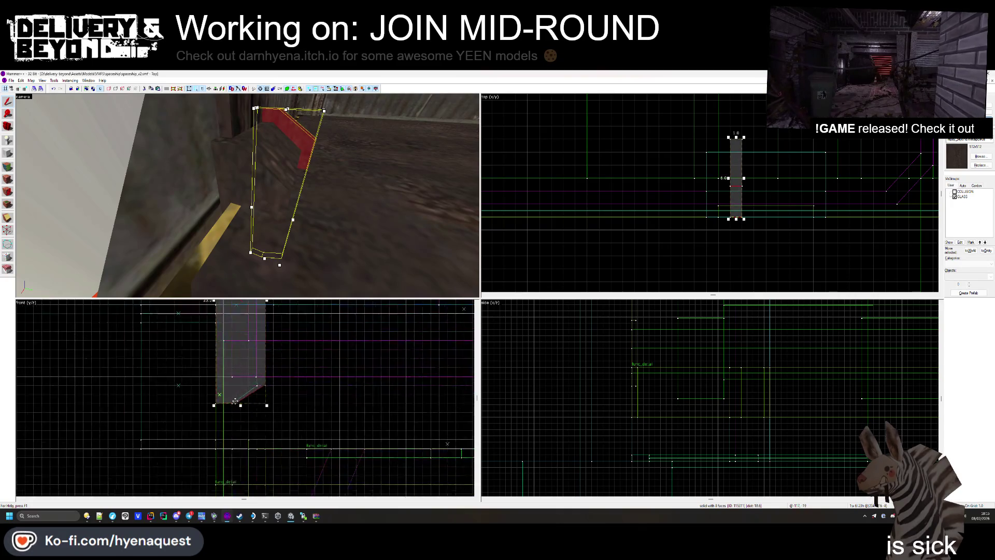
{"action": "key", "text": "Escape"}
- Look around the shaft and check the post brush by selecting and deselecting it
{"action": "key", "text": "z"}
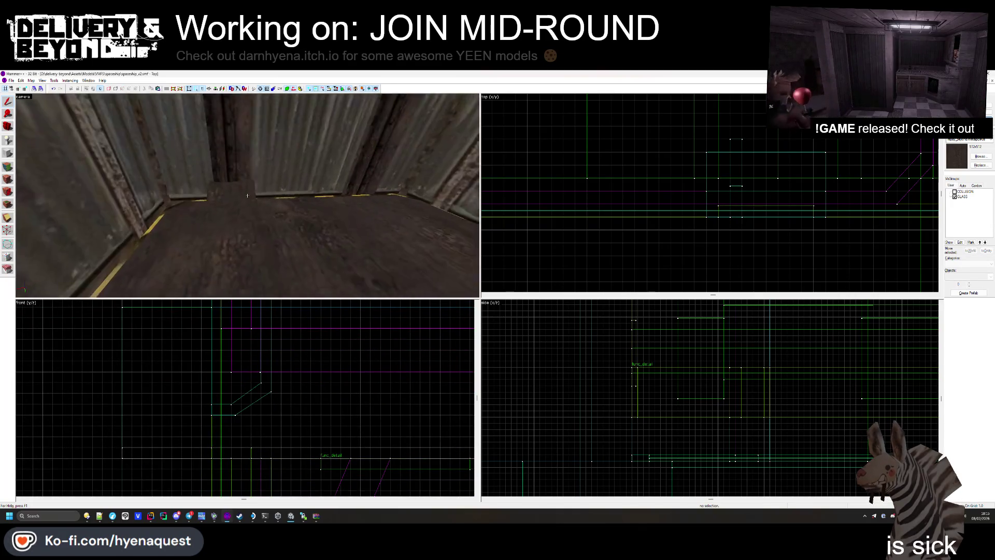
{"action": "left_click", "coordinate": [247, 195]}
{"action": "key", "text": "z"}
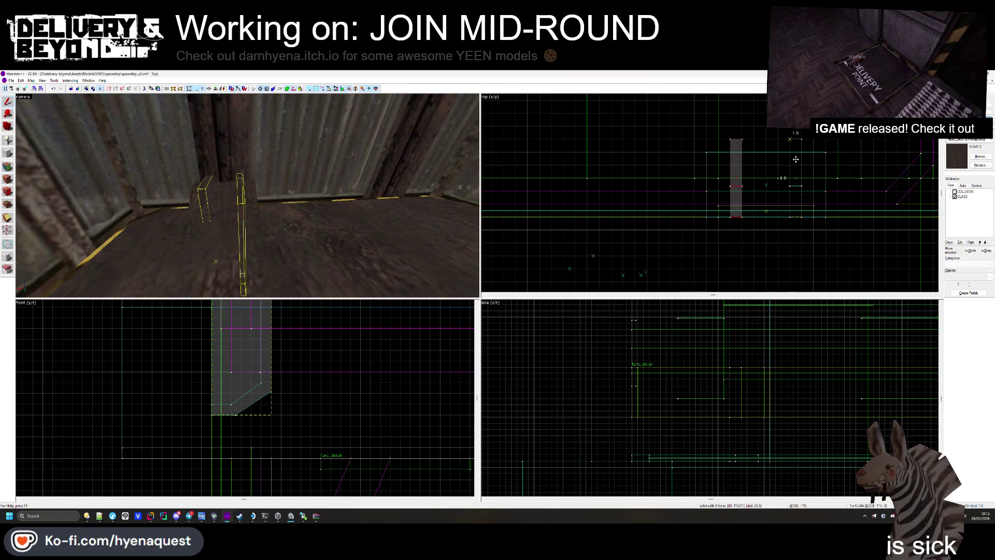
{"action": "key", "text": "Escape"}
{"action": "key", "text": "z"}
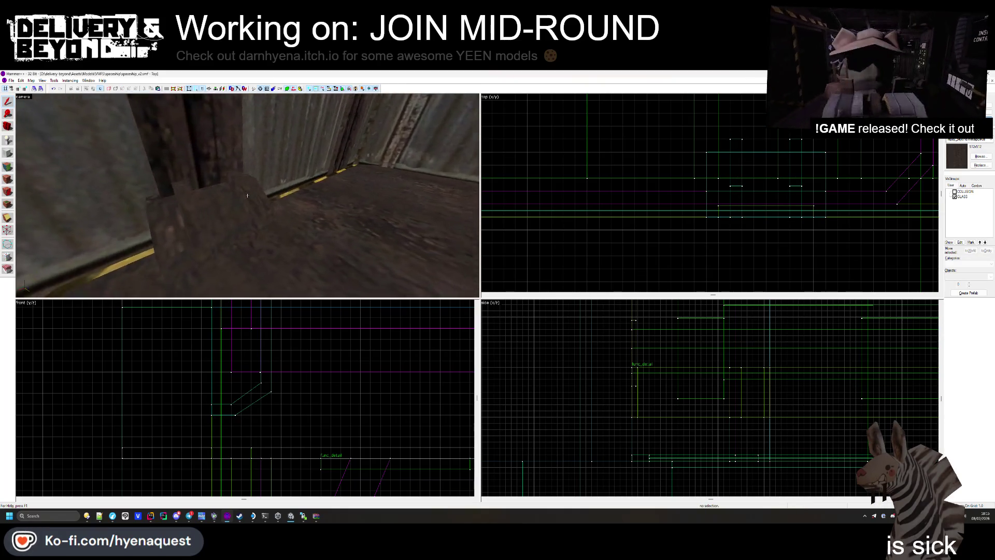
{"action": "left_click", "coordinate": [247, 196]}
{"action": "key", "text": "z"}
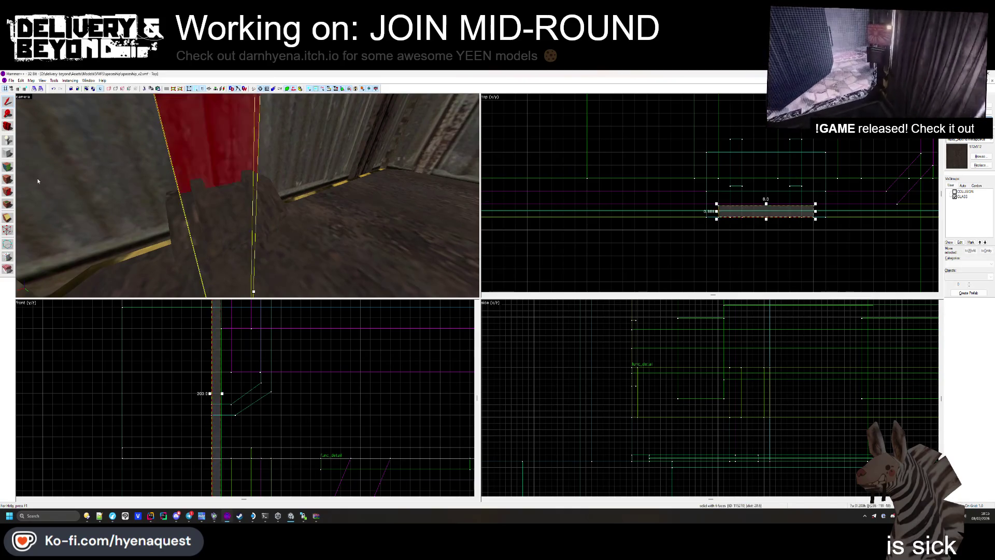
{"action": "key", "text": "Escape"}
{"action": "key", "text": "z"}
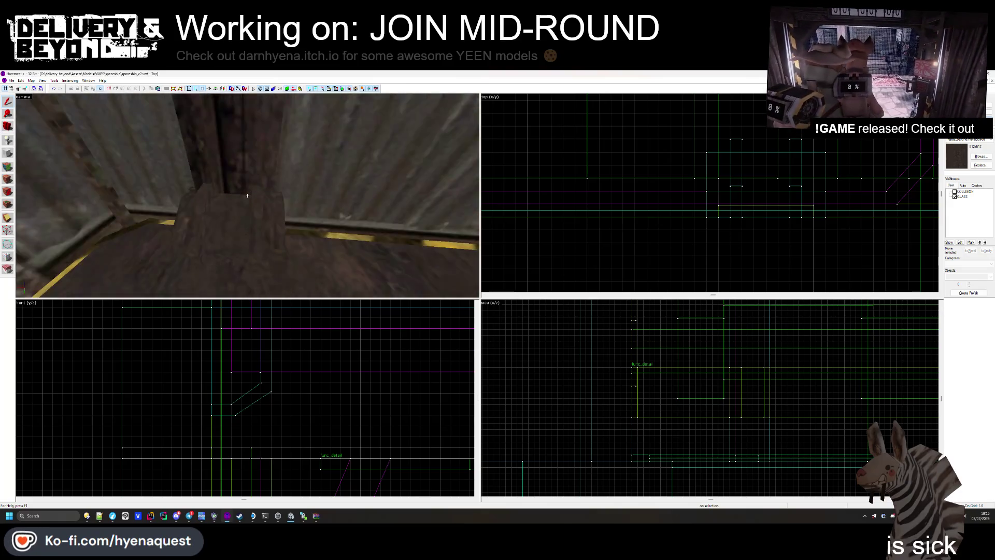
{"action": "key", "text": "z"}
- Resize the bevelled corner brush back to 10 units wide in the Top view, then deselect
{"action": "left_click", "coordinate": [286, 207]}
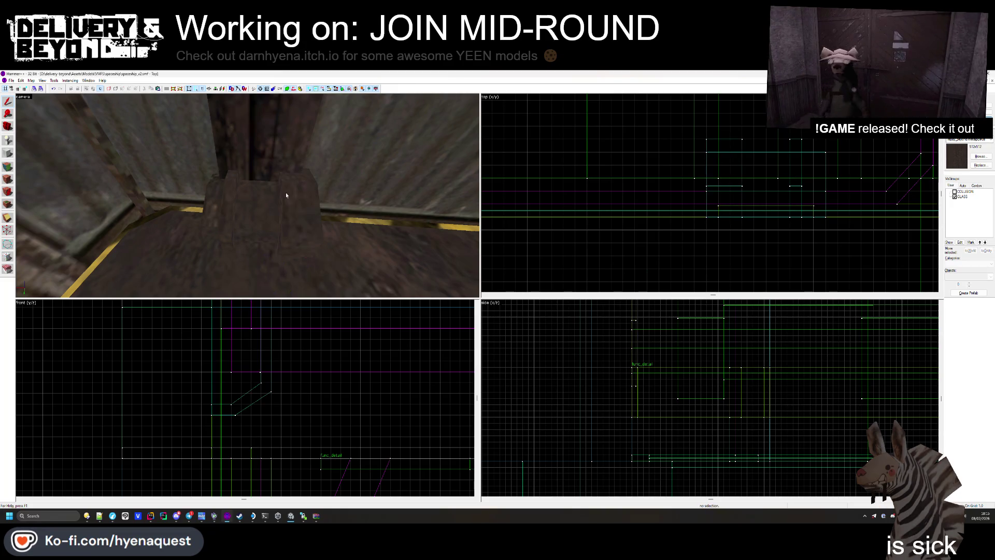
{"action": "left_click", "coordinate": [233, 201]}
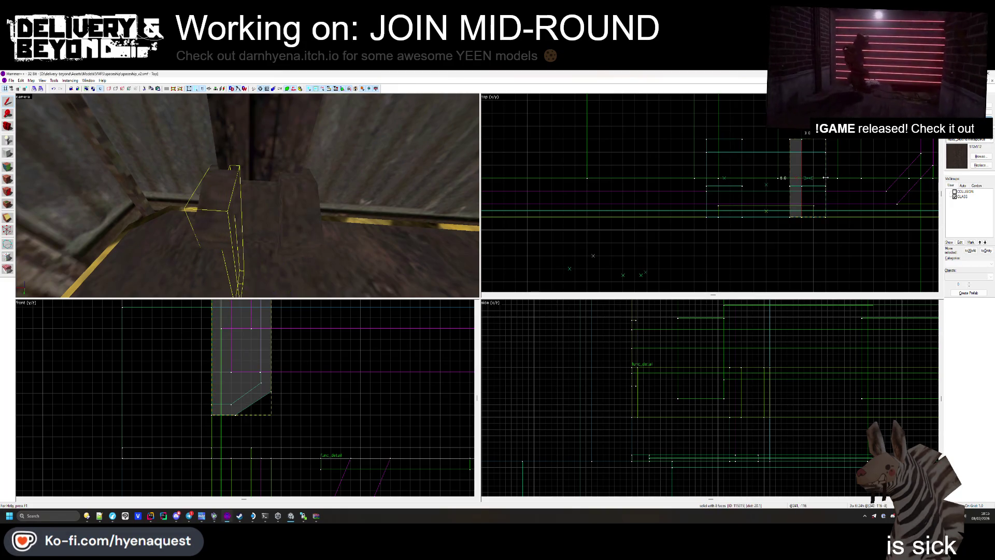
{"action": "left_click", "coordinate": [244, 205]}
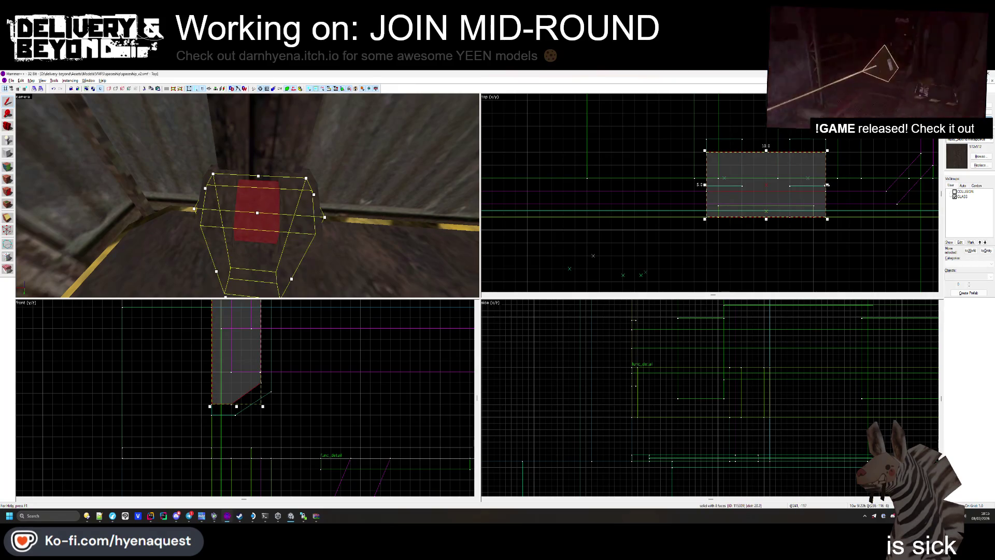
{"action": "mouse_move", "coordinate": [827, 184]}
{"action": "left_mouse_down"}
{"action": "mouse_move", "coordinate": [815, 184]}
{"action": "mouse_move", "coordinate": [827, 186]}
{"action": "left_mouse_up"}
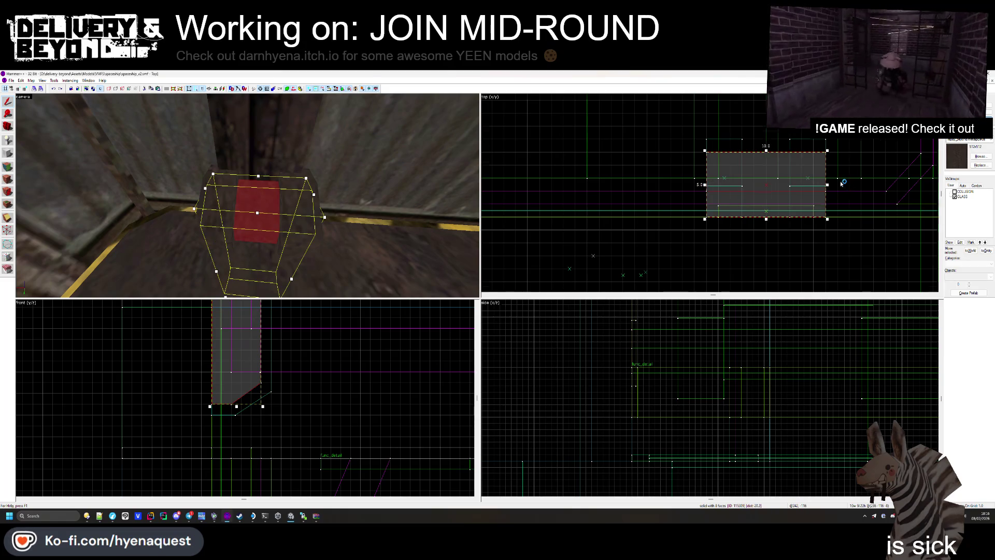
{"action": "scroll", "coordinate": [828, 192], "scroll_direction": "up", "scroll_amount": 3}
{"action": "scroll", "coordinate": [824, 189], "scroll_direction": "down", "scroll_amount": 2}
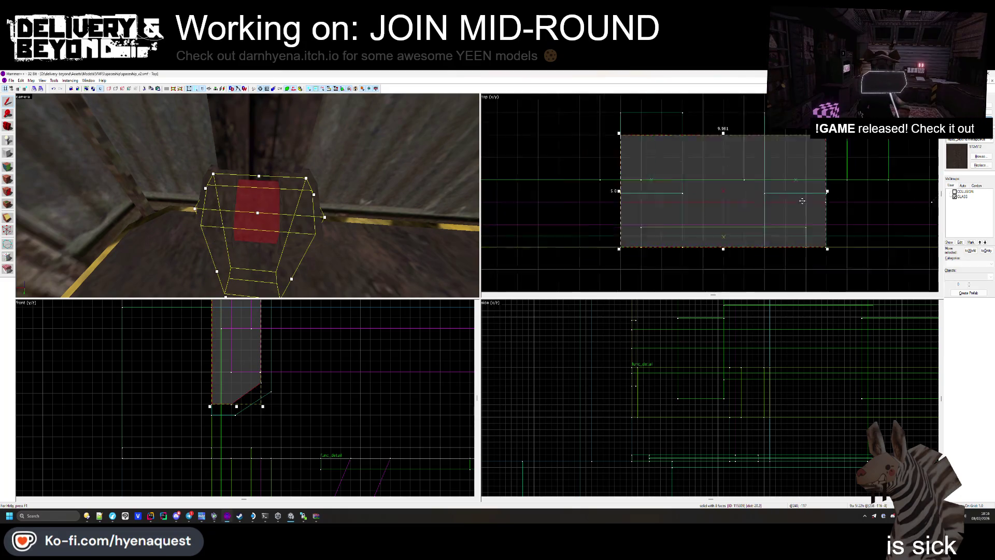
{"action": "scroll", "coordinate": [637, 191], "scroll_direction": "up", "scroll_amount": 2}
{"action": "left_click", "coordinate": [528, 193]}
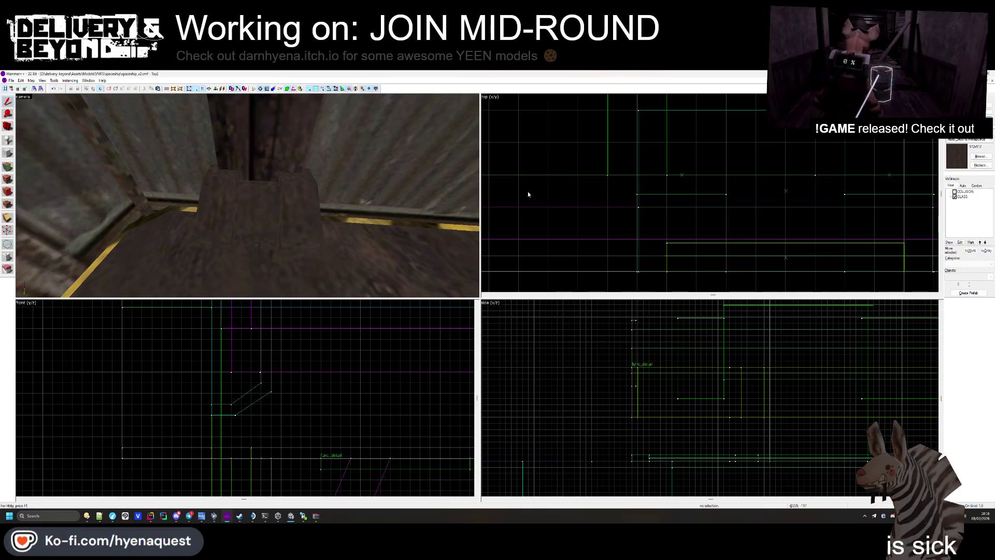
- Sample concretewarningstripe2 from the wall's warning stripe and apply it to the slim corner post
{"action": "key", "text": "z"}
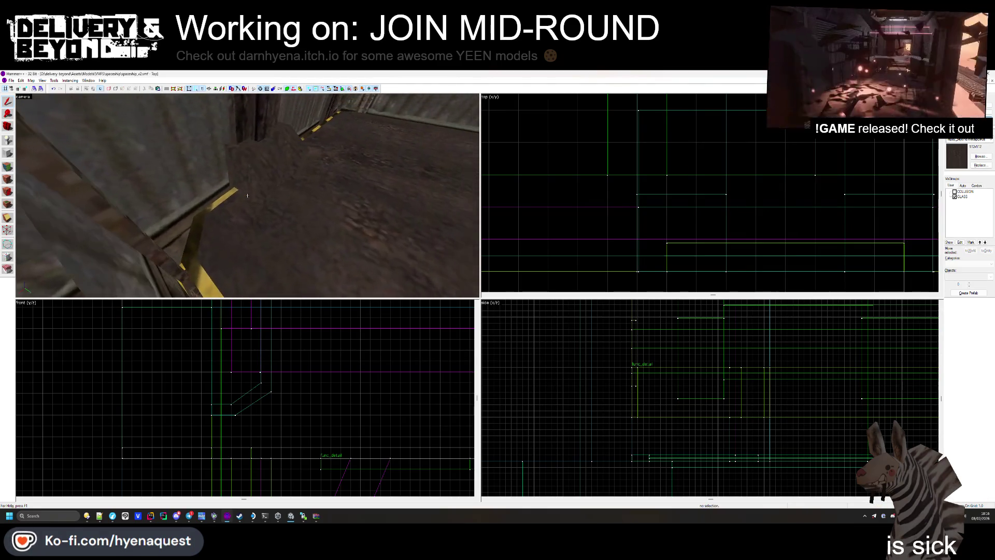
{"action": "left_click", "coordinate": [8, 167]}
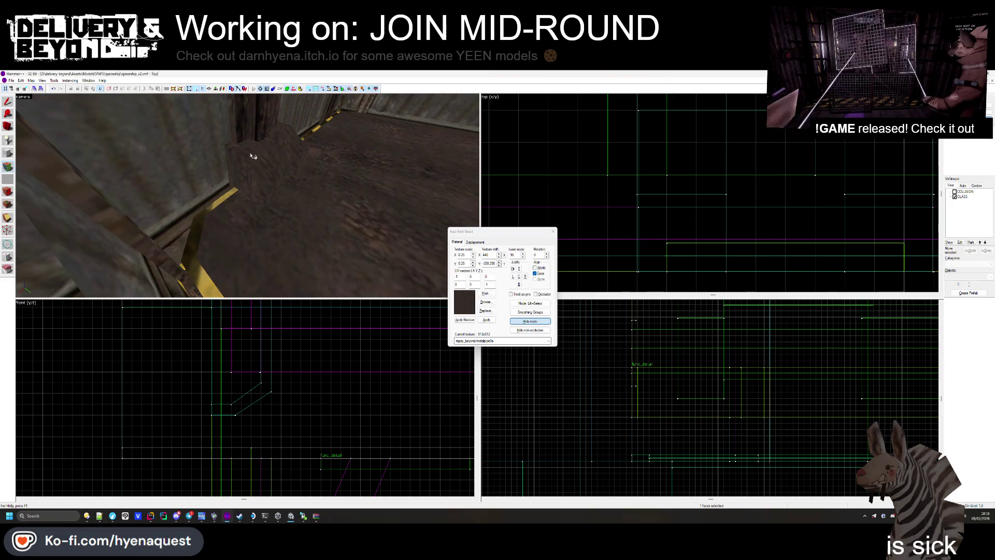
{"action": "left_click", "coordinate": [277, 152]}
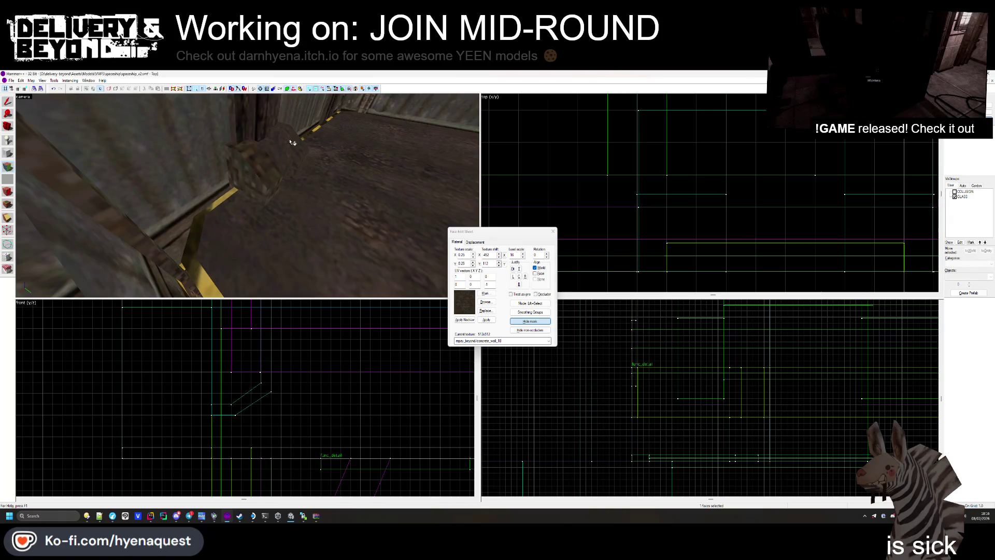
{"action": "key", "text": "z"}
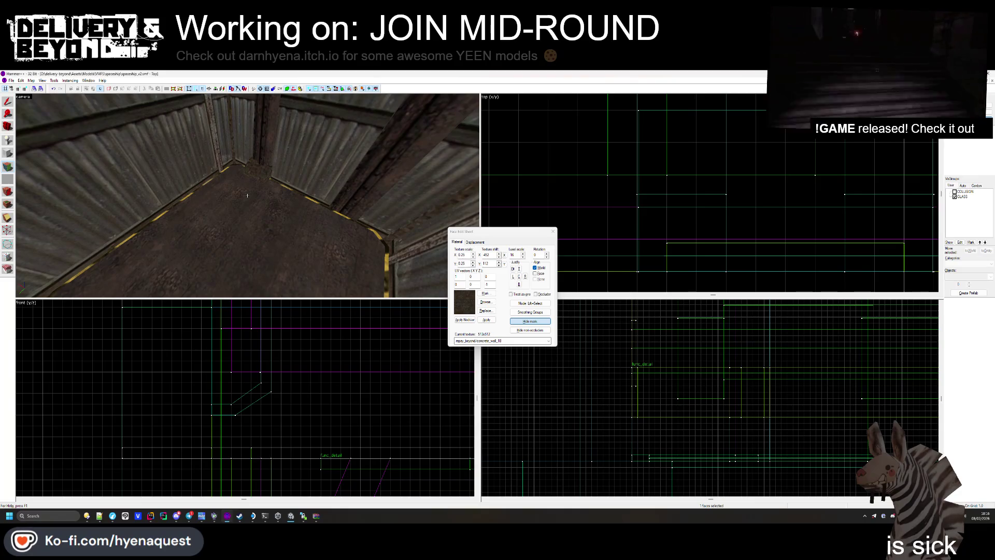
{"action": "key", "text": "z"}
{"action": "left_click", "coordinate": [251, 197]}
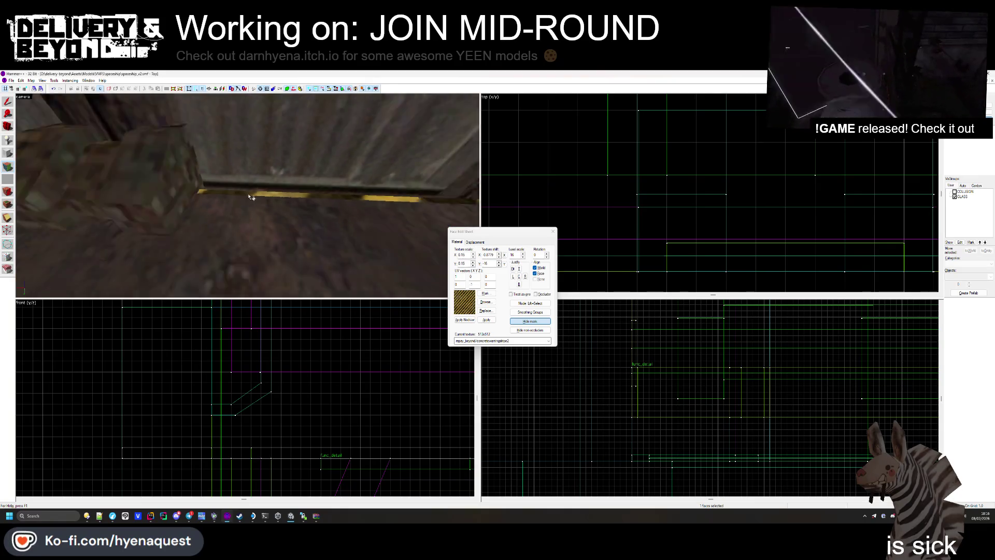
{"action": "key", "text": "z"}
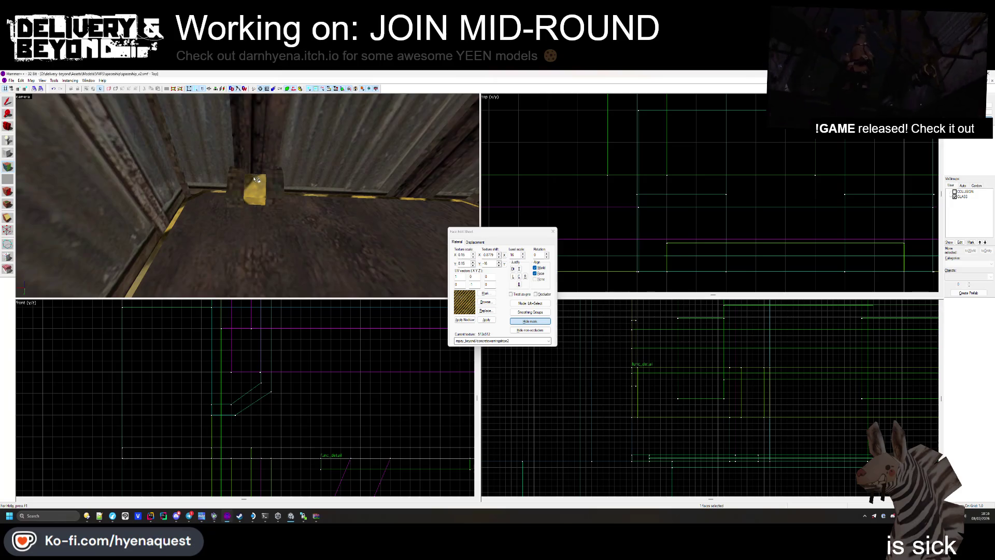
{"action": "key", "text": "z"}
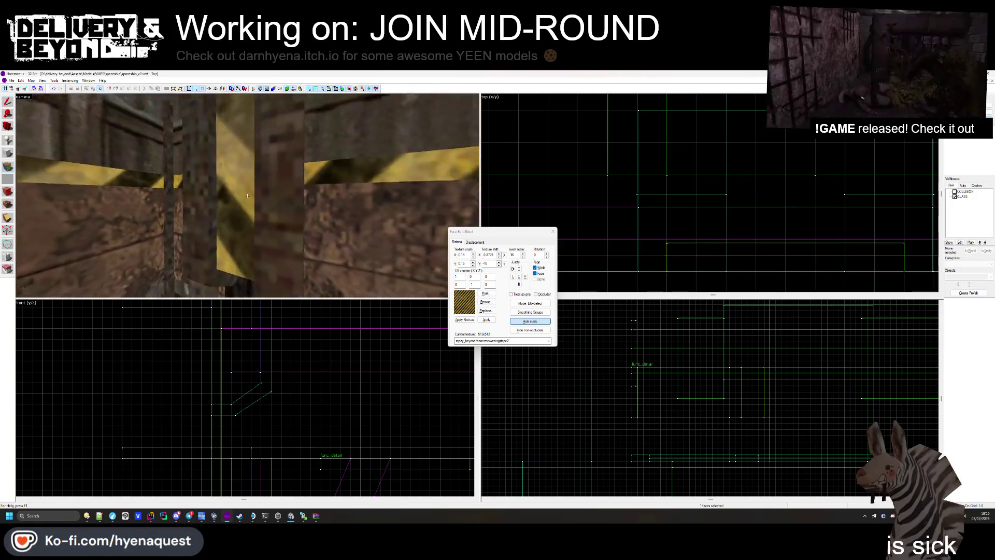
{"action": "key", "text": "z"}
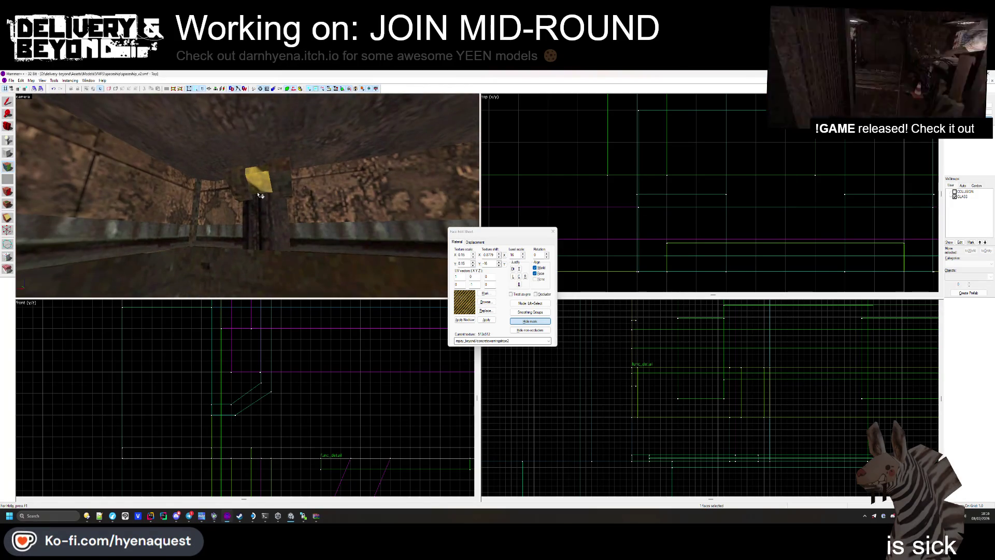
{"action": "key", "text": "shift+s"}
{"action": "left_click", "coordinate": [282, 191]}
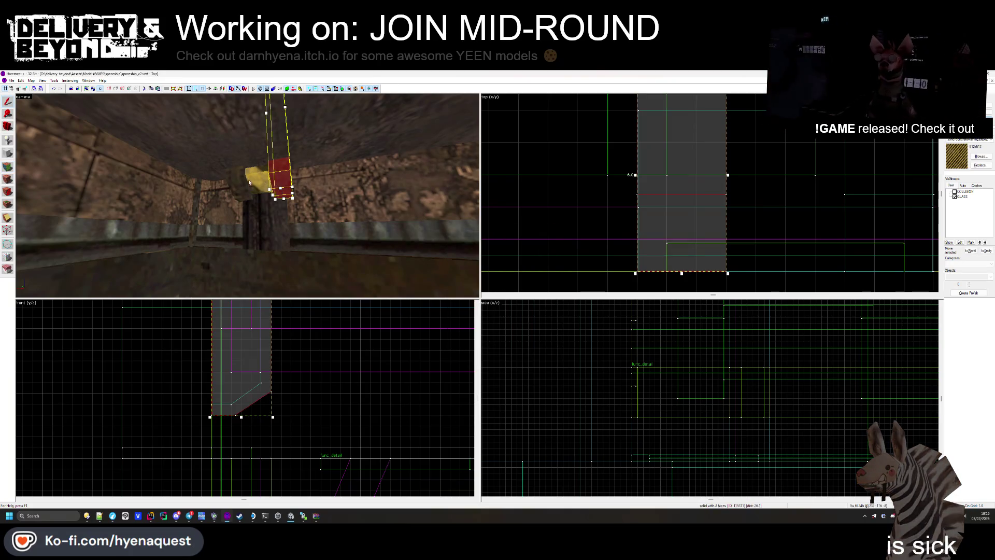
- Move the striped corner brush and its yellow piece to the left in the Top view
{"action": "left_click", "coordinate": [249, 179], "text": "ctrl"}
{"action": "scroll", "coordinate": [543, 208], "scroll_direction": "down", "scroll_amount": 4}
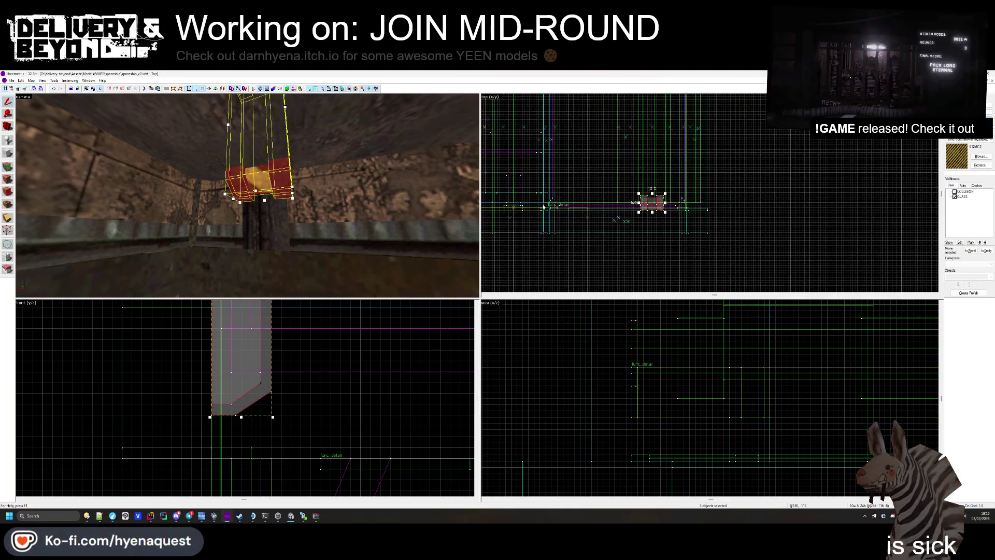
{"action": "scroll", "coordinate": [543, 207], "scroll_direction": "up", "scroll_amount": 6}
{"action": "left_click_drag", "start_coordinate": [873, 206], "coordinate": [611, 205]}
{"action": "left_click", "coordinate": [691, 254]}
- Add the pit floor and corner brackets to the func_ship_elevator entity with Ctrl+T
{"action": "key", "text": "z"}
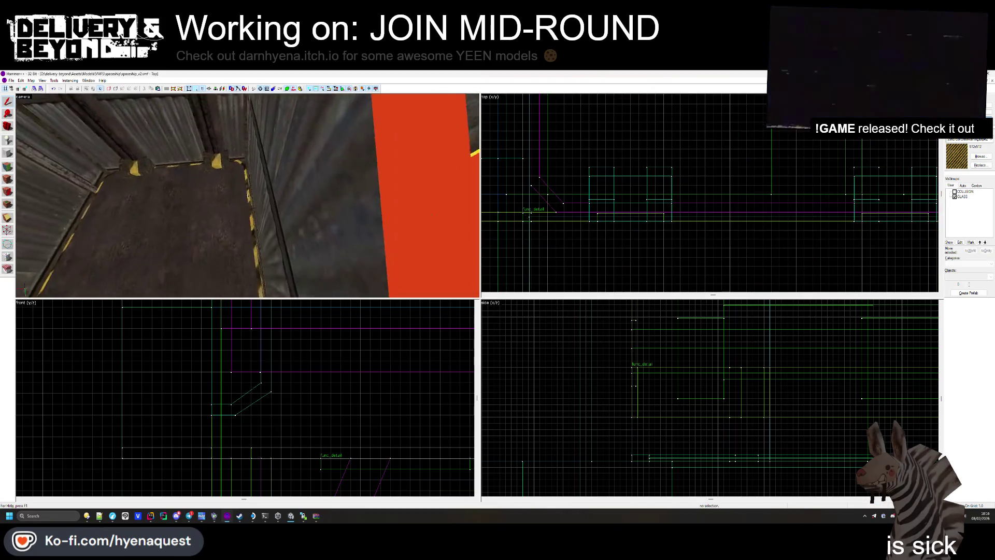
{"action": "mouse_move", "coordinate": [247, 195]}
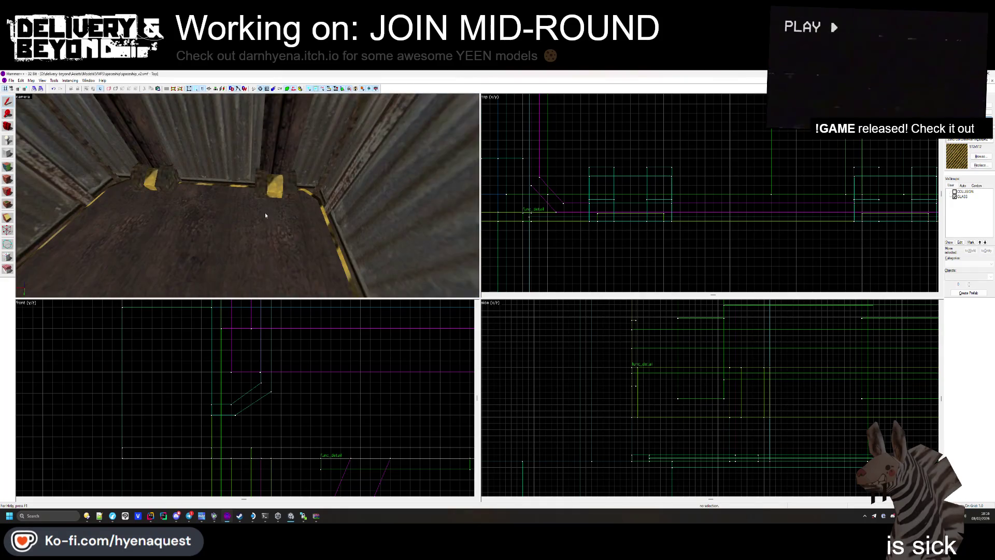
{"action": "left_click", "coordinate": [265, 215]}
{"action": "left_click", "coordinate": [302, 256]}
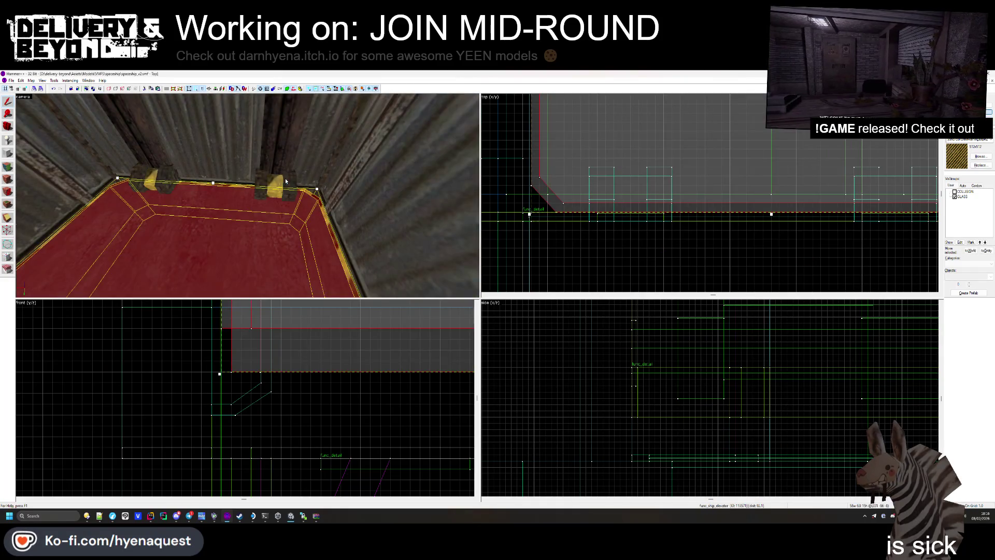
{"action": "left_click", "coordinate": [258, 184], "text": "ctrl"}
{"action": "left_click", "coordinate": [161, 181], "text": "ctrl"}
{"action": "left_click", "coordinate": [138, 175], "text": "ctrl"}
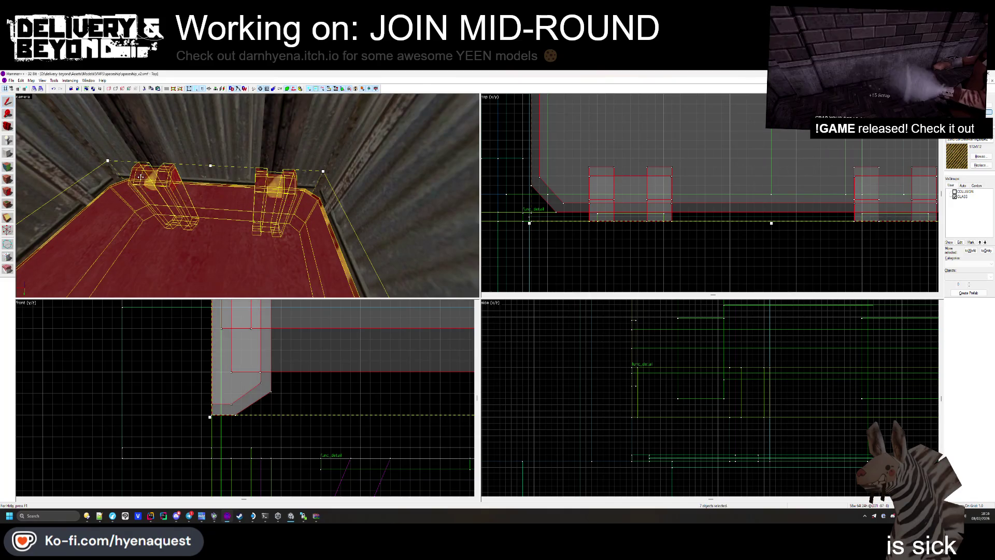
{"action": "left_click_drag", "start_coordinate": [247, 196], "coordinate": [247, 195]}
{"action": "key", "text": "ctrl+t"}
{"action": "key", "text": "Return"}
- Select the func_ship_elevator entity and bring up the texture browser
{"action": "left_click", "coordinate": [247, 195]}
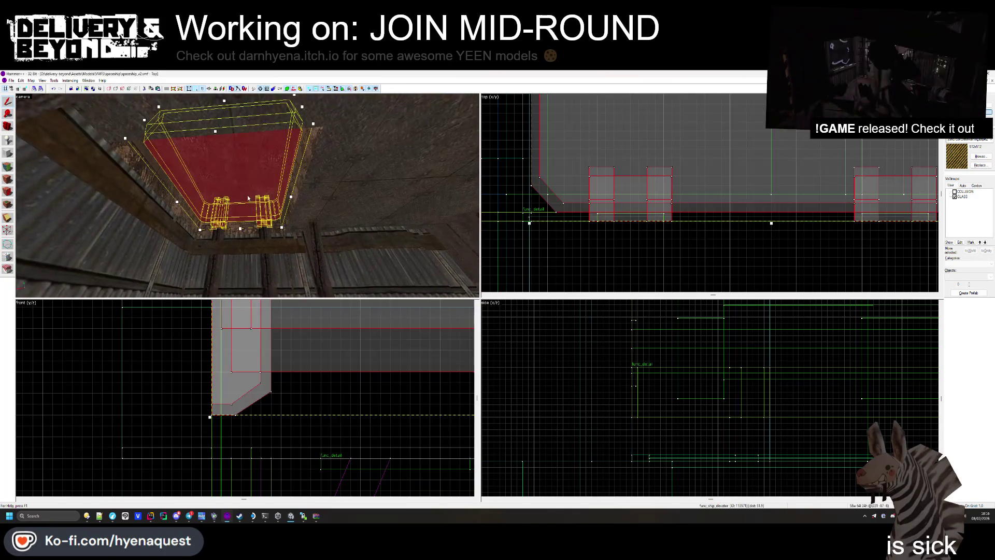
{"action": "left_click", "coordinate": [564, 256]}
{"action": "left_click", "coordinate": [208, 193]}
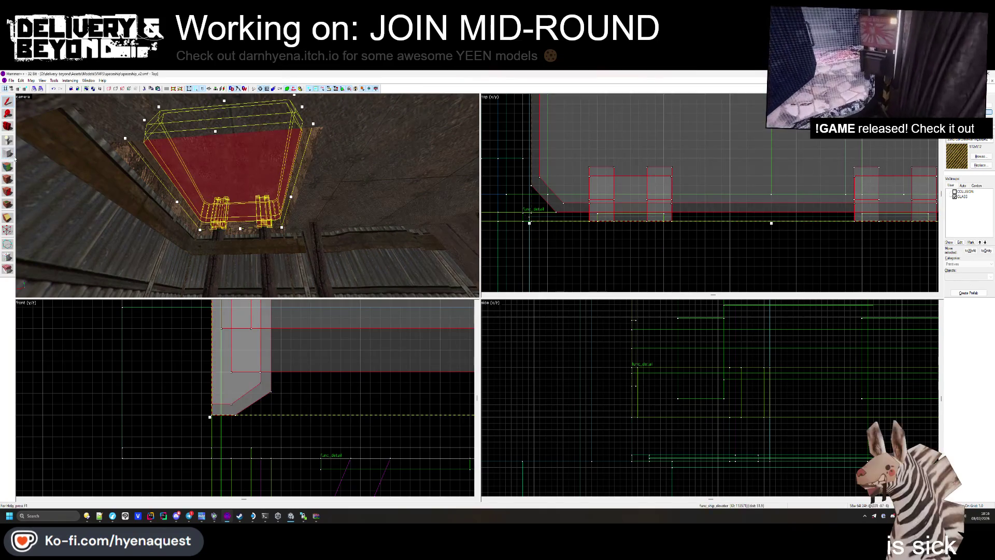
{"action": "key", "text": "shift+t"}
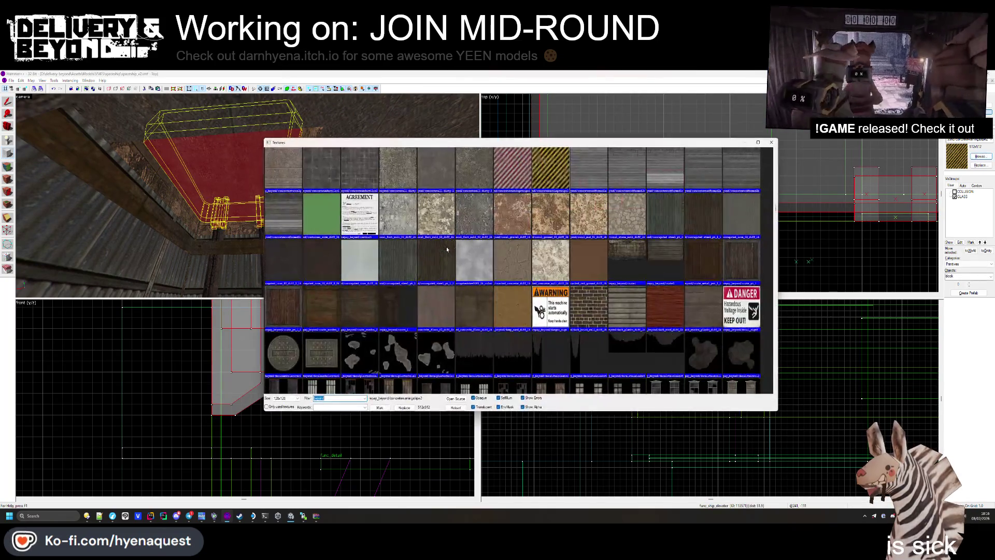
- Scroll through the texture list and pick COLLISION as the current texture
{"action": "scroll", "coordinate": [450, 249], "scroll_direction": "down", "scroll_amount": 10}
{"action": "scroll", "coordinate": [450, 249], "scroll_direction": "down", "scroll_amount": 10}
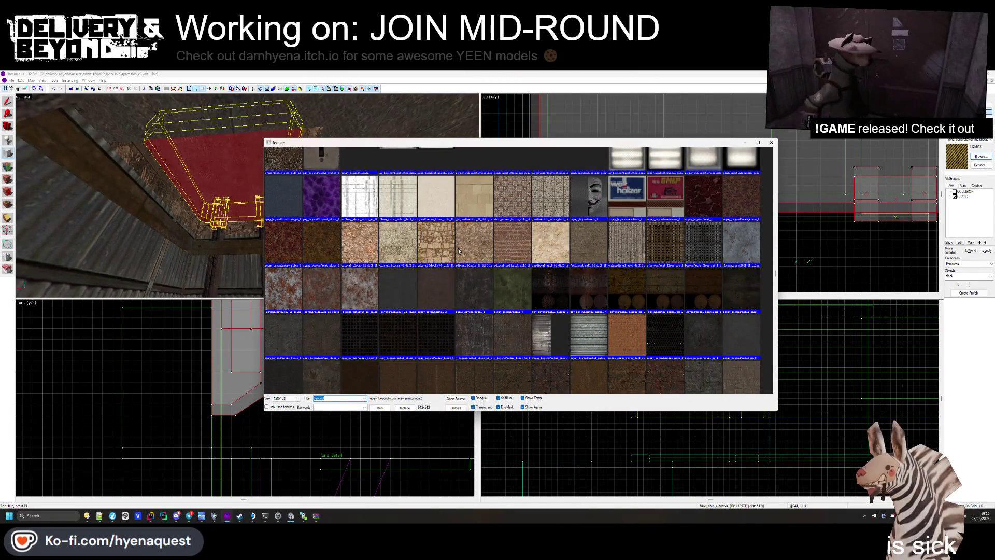
{"action": "scroll", "coordinate": [455, 253], "scroll_direction": "down", "scroll_amount": 12}
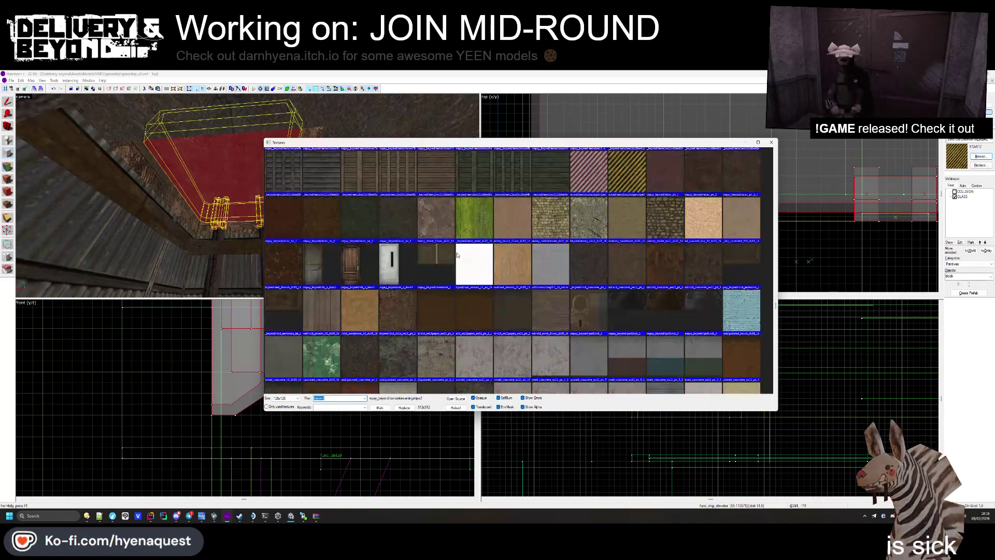
{"action": "scroll", "coordinate": [456, 255], "scroll_direction": "down", "scroll_amount": 12}
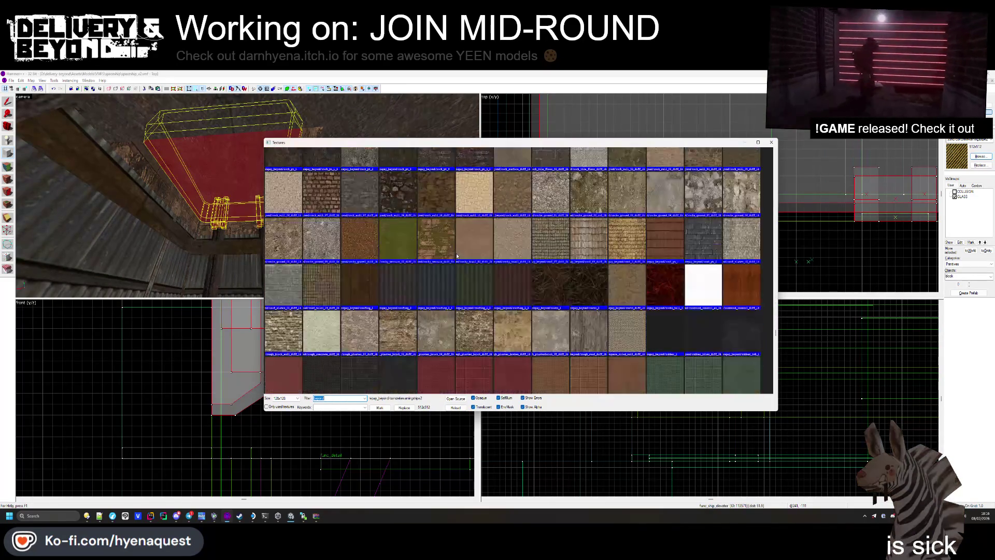
{"action": "scroll", "coordinate": [457, 256], "scroll_direction": "down", "scroll_amount": 5}
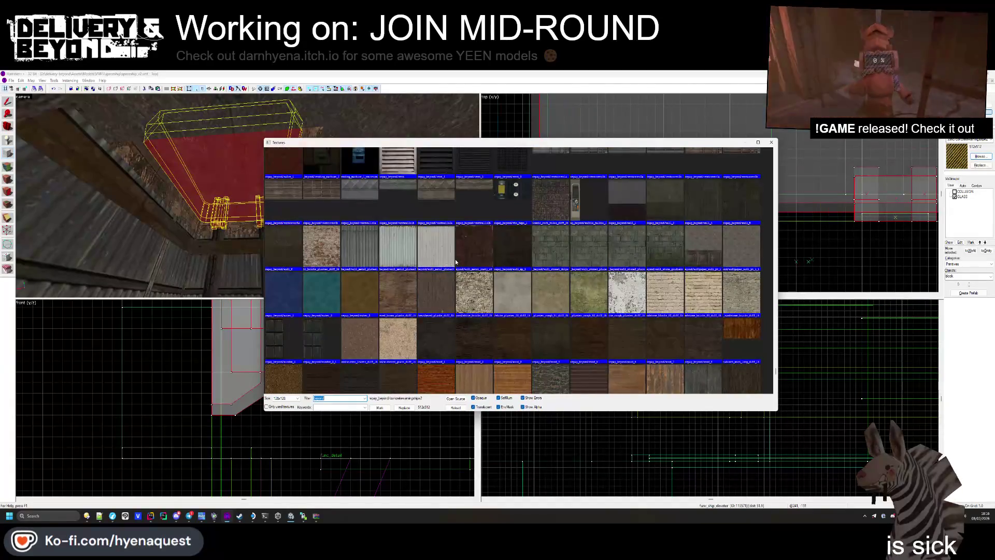
{"action": "scroll", "coordinate": [456, 262], "scroll_direction": "up", "scroll_amount": 15}
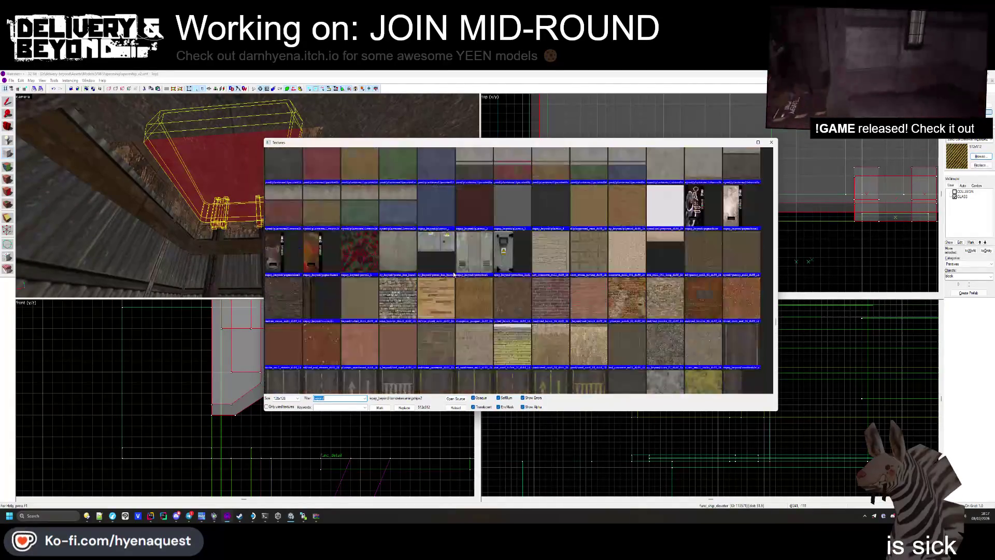
{"action": "scroll", "coordinate": [451, 267], "scroll_direction": "up", "scroll_amount": 15}
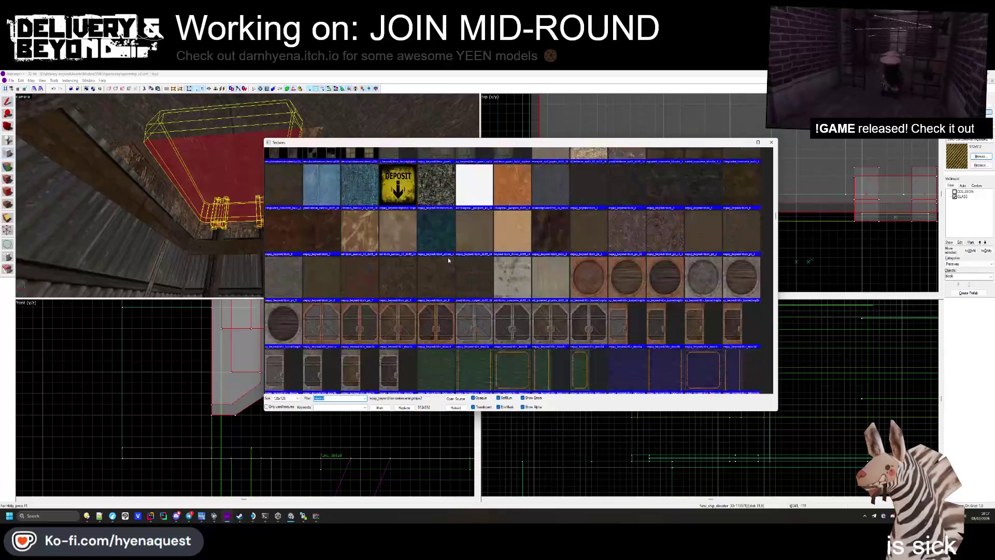
{"action": "scroll", "coordinate": [448, 259], "scroll_direction": "up", "scroll_amount": 15}
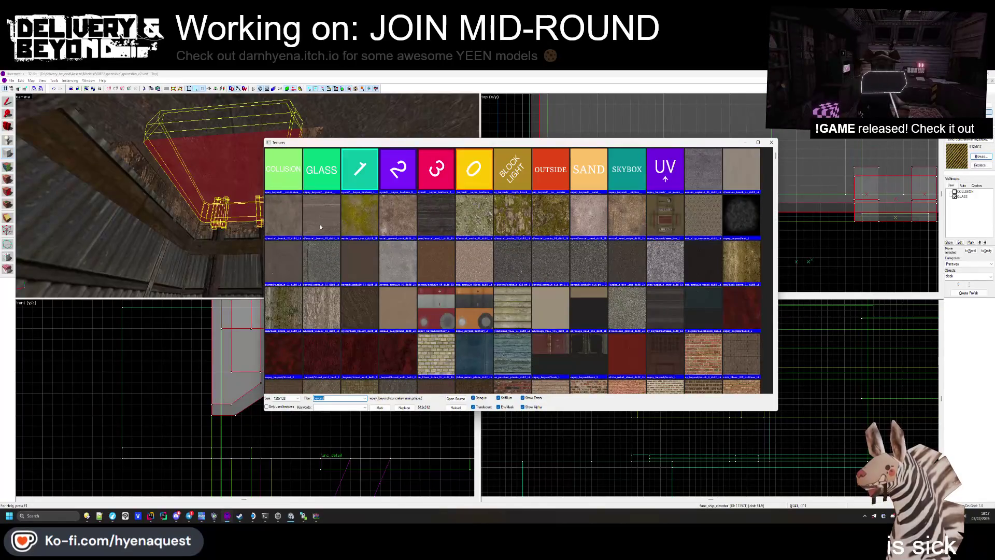
{"action": "double_click", "coordinate": [283, 169]}
{"action": "scroll", "coordinate": [573, 126], "scroll_direction": "up", "scroll_amount": 5}
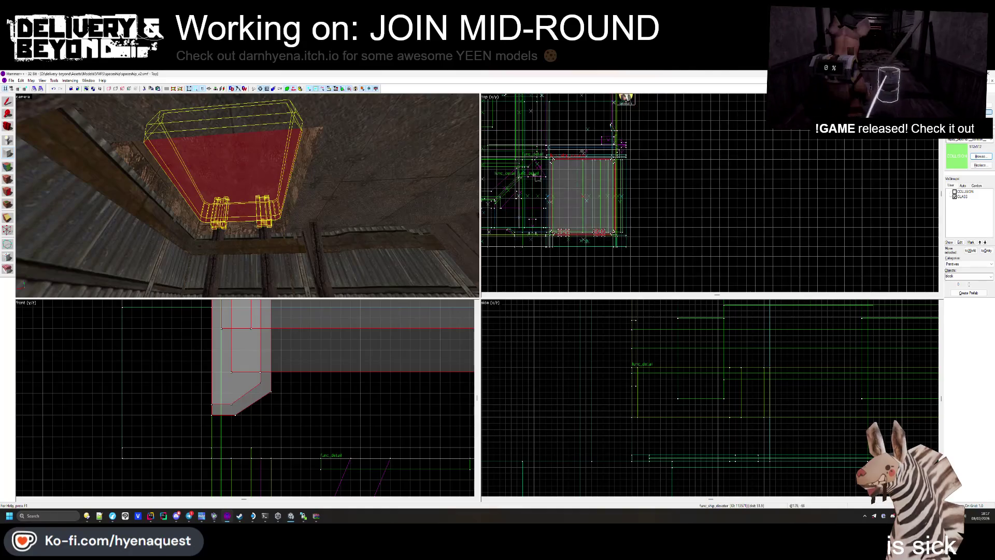
- Draw a tall new block spanning the grey elevator brush
{"action": "scroll", "coordinate": [711, 239], "scroll_direction": "up", "scroll_amount": 2}
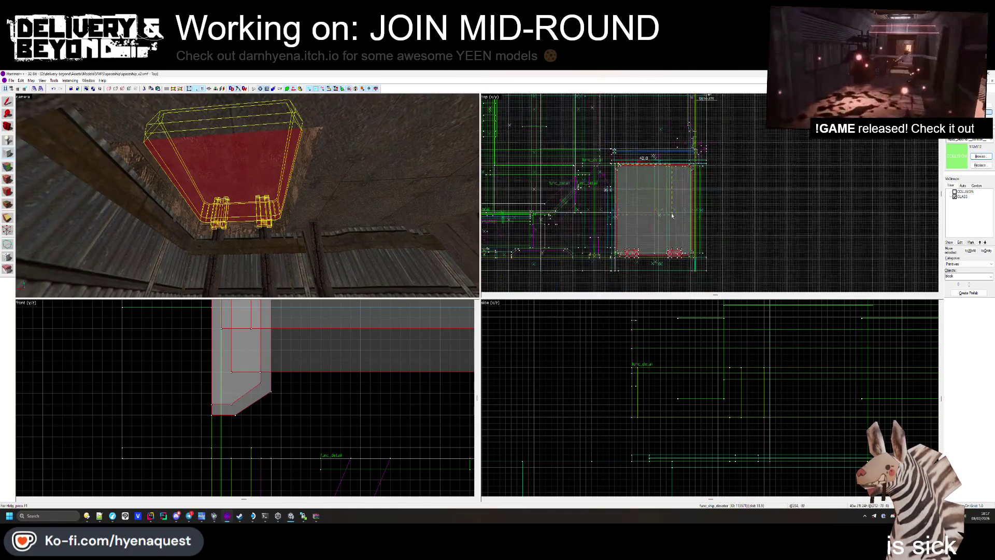
{"action": "left_click_drag", "start_coordinate": [507, 150], "coordinate": [704, 267]}
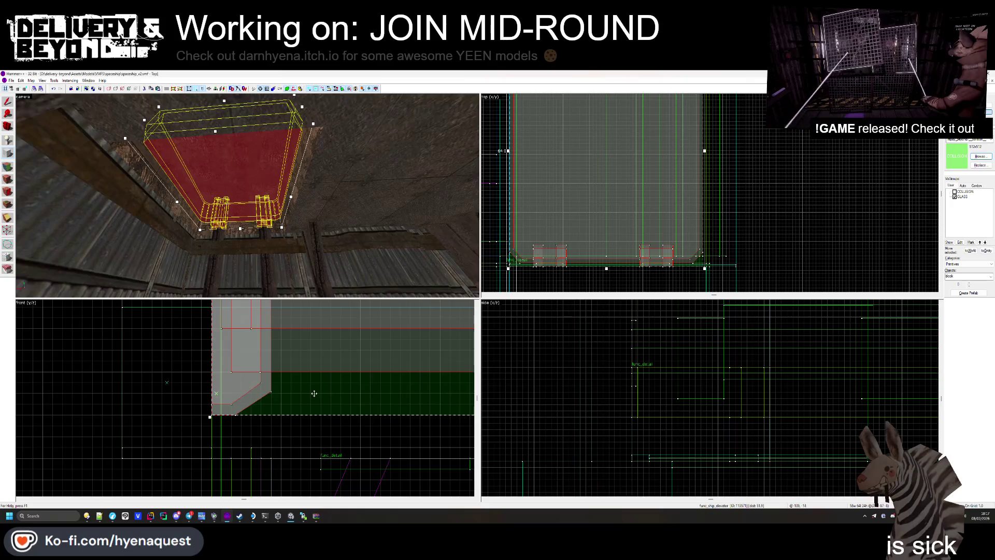
{"action": "scroll", "coordinate": [314, 393], "scroll_direction": "down", "scroll_amount": 5}
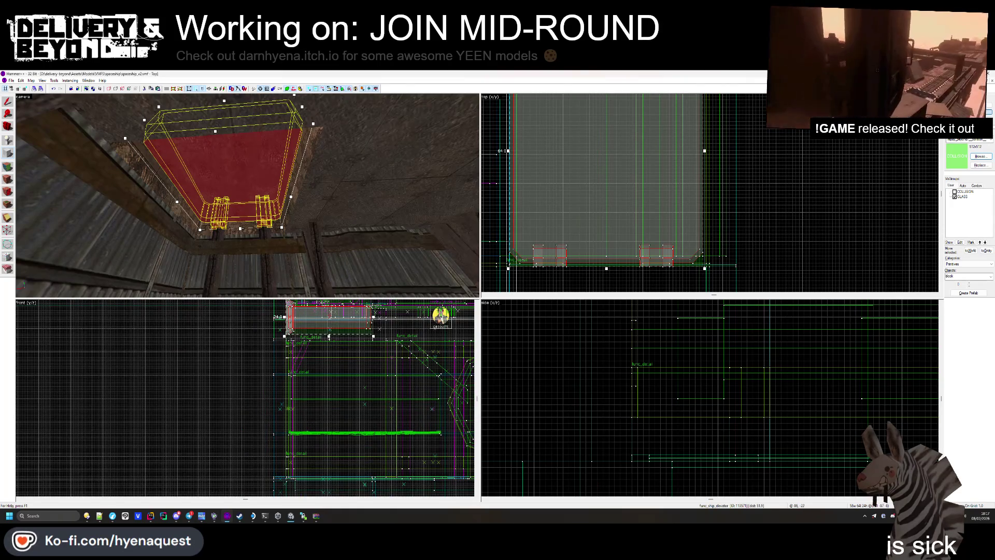
{"action": "mouse_move", "coordinate": [328, 336]}
{"action": "left_mouse_down"}
{"action": "mouse_move", "coordinate": [339, 434]}
{"action": "mouse_move", "coordinate": [342, 395]}
{"action": "left_mouse_up"}
{"action": "scroll", "coordinate": [334, 381], "scroll_direction": "down", "scroll_amount": 2}
{"action": "scroll", "coordinate": [339, 433], "scroll_direction": "up", "scroll_amount": 2}
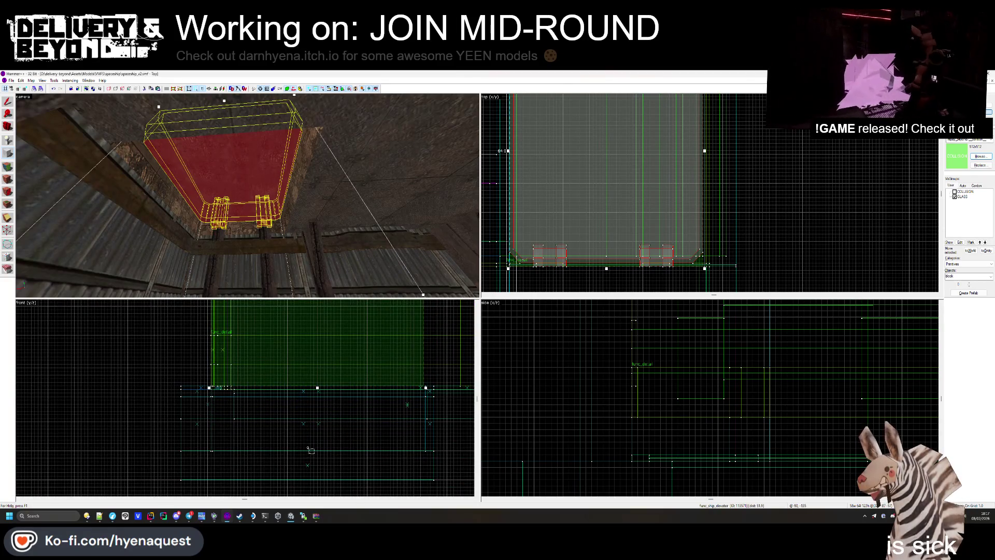
{"action": "mouse_move", "coordinate": [310, 450]}
{"action": "left_mouse_down"}
{"action": "mouse_move", "coordinate": [314, 305]}
{"action": "mouse_move", "coordinate": [310, 363]}
{"action": "left_mouse_up"}
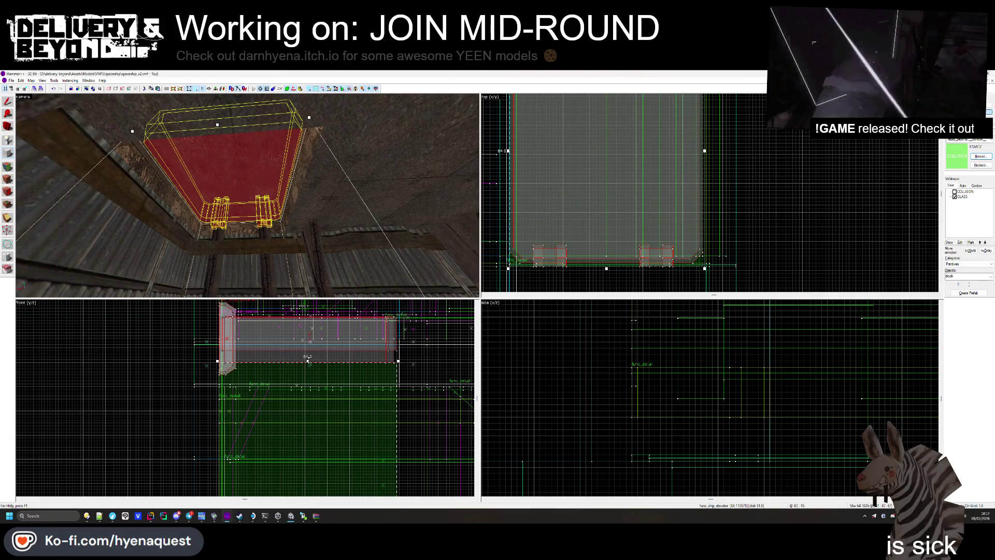
{"action": "key", "text": "Return"}
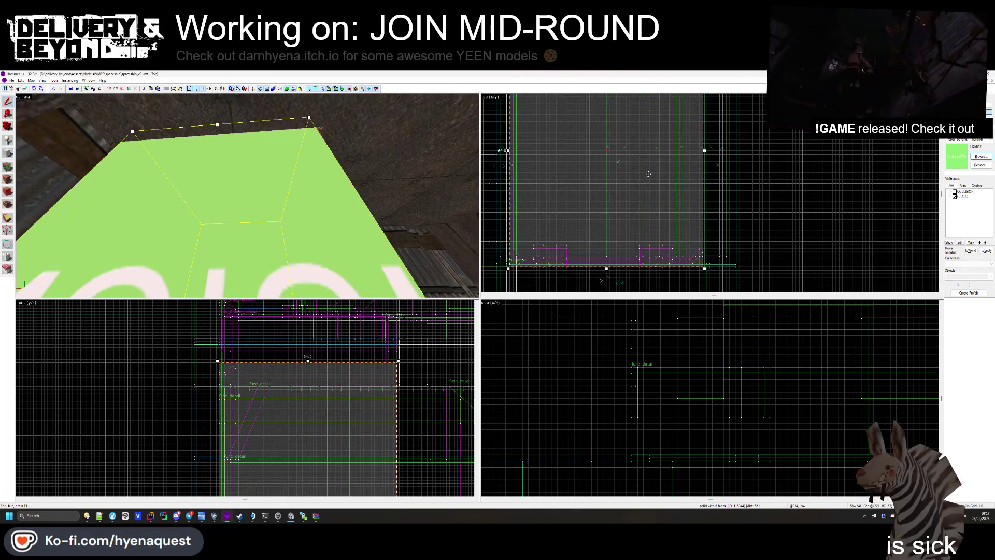
{"action": "key", "text": "Escape"}
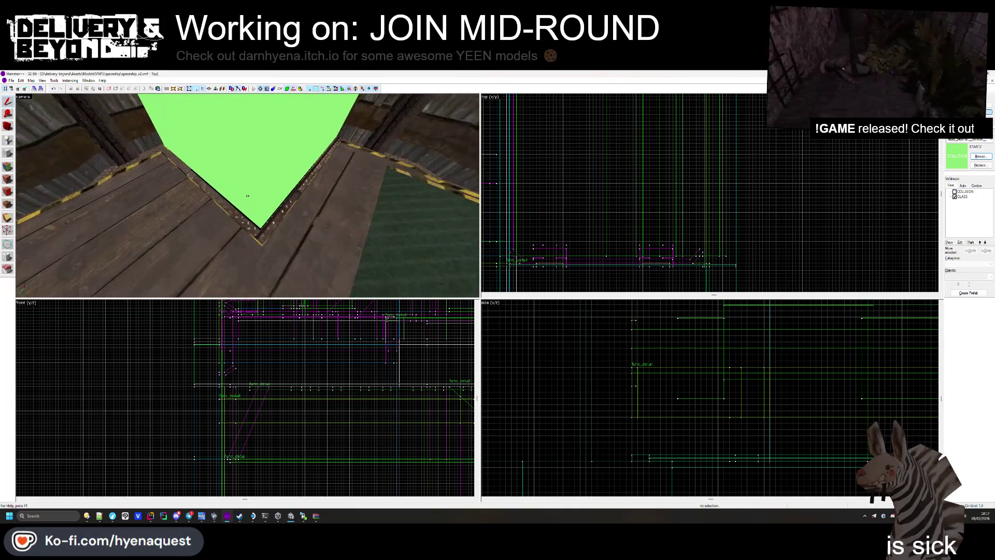
- Bevel the green collision block's corners diagonally with the Clipping tool
{"action": "left_click", "coordinate": [247, 195]}
{"action": "scroll", "coordinate": [601, 254], "scroll_direction": "up", "scroll_amount": 3}
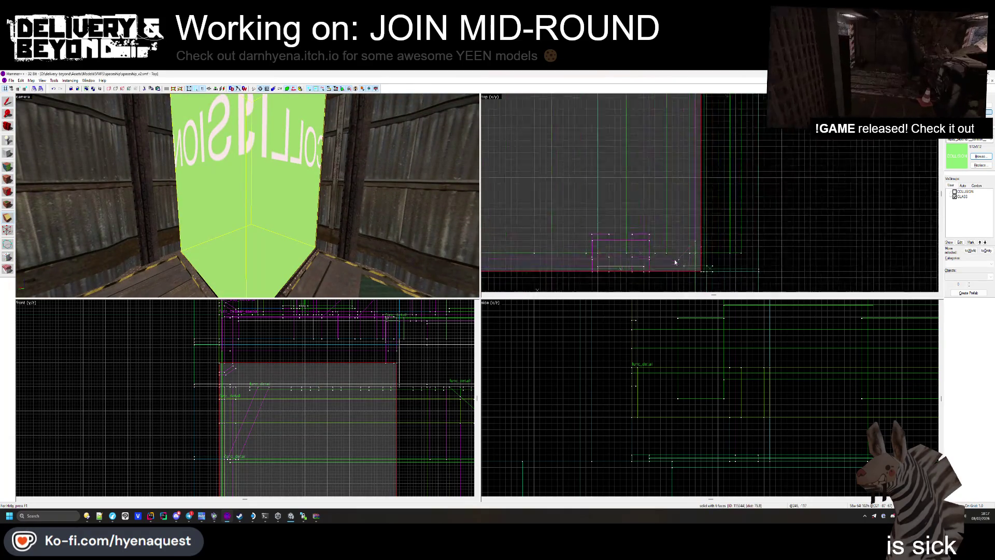
{"action": "left_click", "coordinate": [709, 245]}
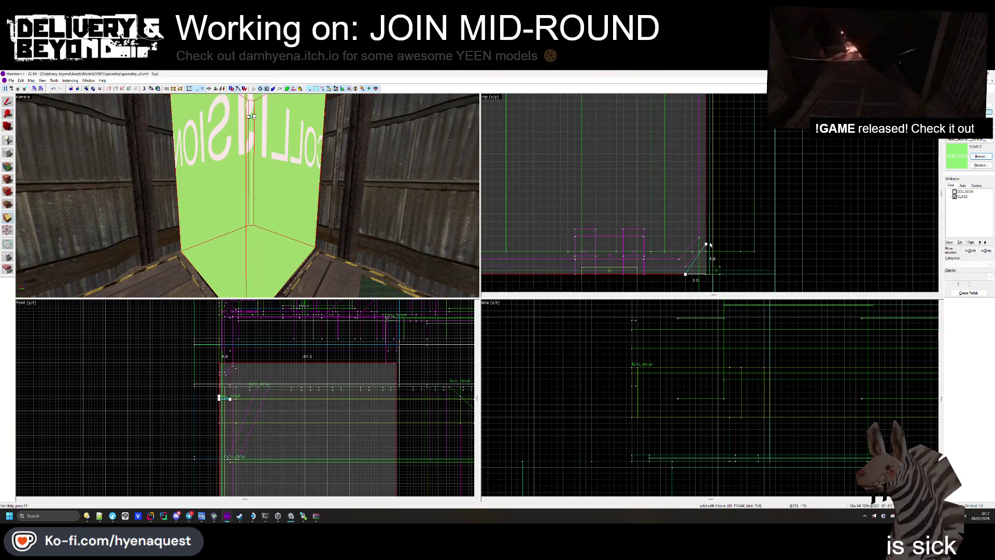
{"action": "left_click", "coordinate": [684, 274]}
{"action": "scroll", "coordinate": [687, 178], "scroll_direction": "down", "scroll_amount": 3}
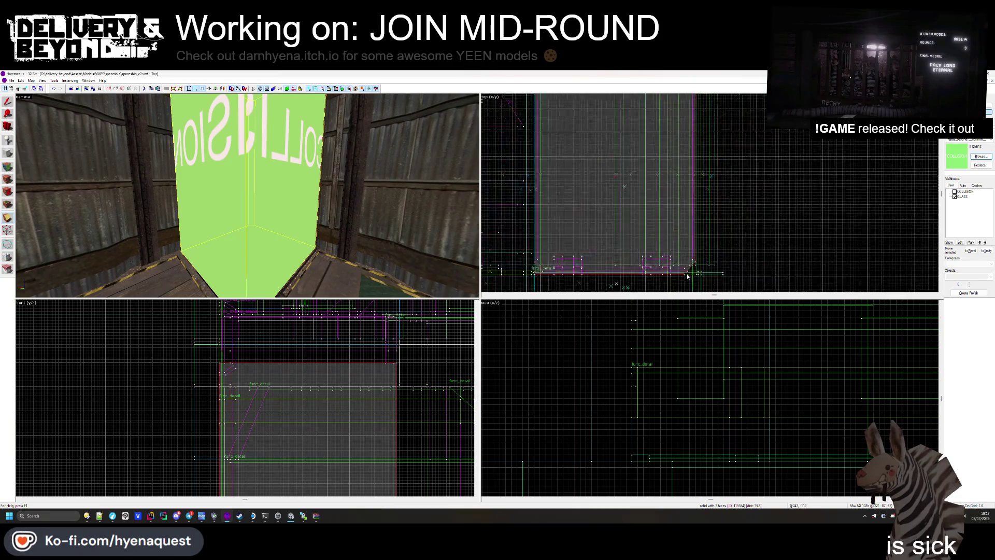
{"action": "scroll", "coordinate": [688, 178], "scroll_direction": "up", "scroll_amount": 3}
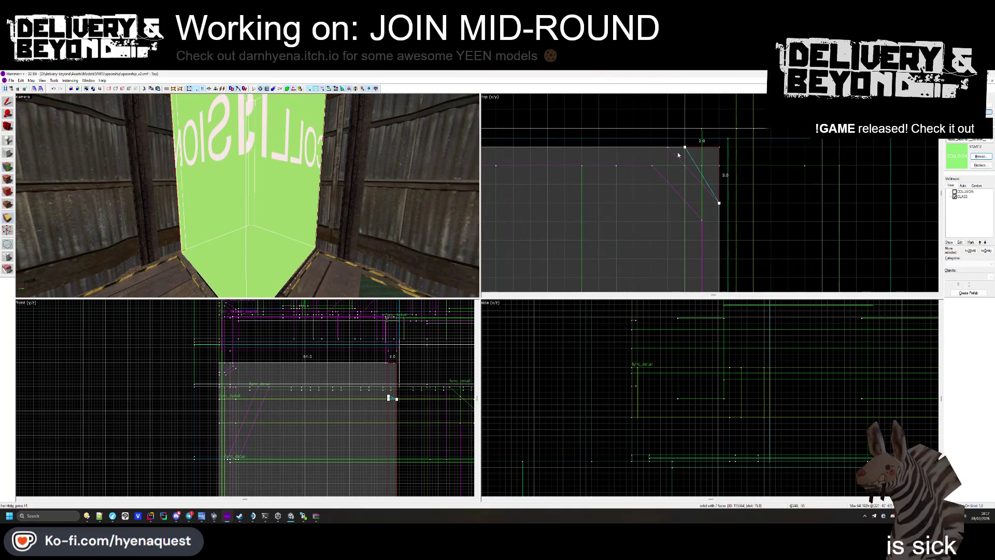
{"action": "key", "text": "Return"}
{"action": "scroll", "coordinate": [578, 202], "scroll_direction": "down", "scroll_amount": 3}
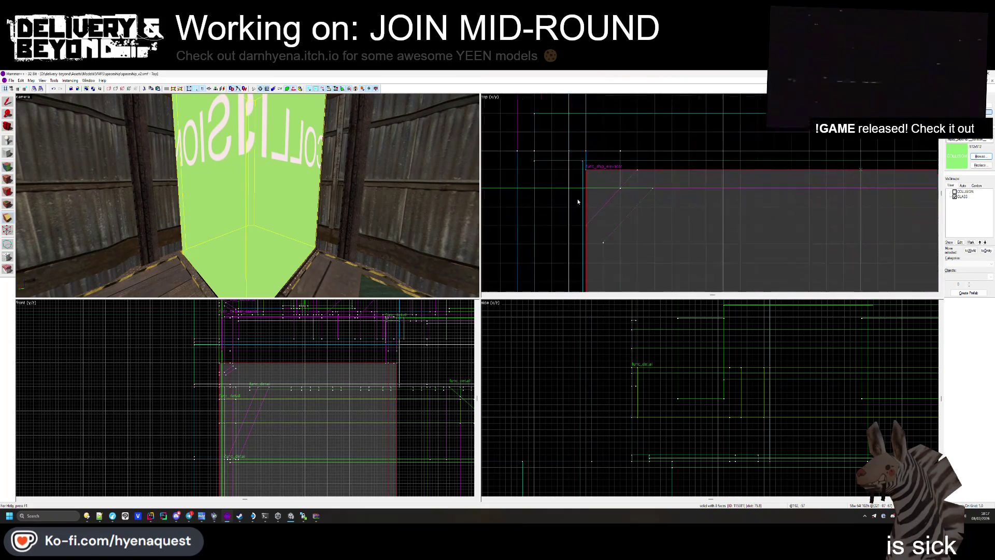
{"action": "key", "text": "Return"}
{"action": "scroll", "coordinate": [601, 216], "scroll_direction": "down", "scroll_amount": 4}
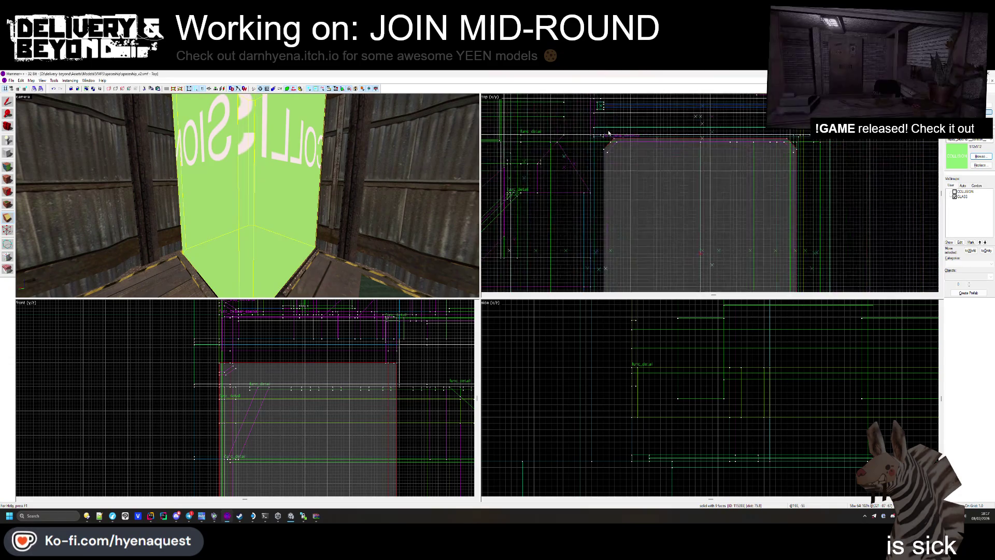
{"action": "scroll", "coordinate": [605, 220], "scroll_direction": "up", "scroll_amount": 4}
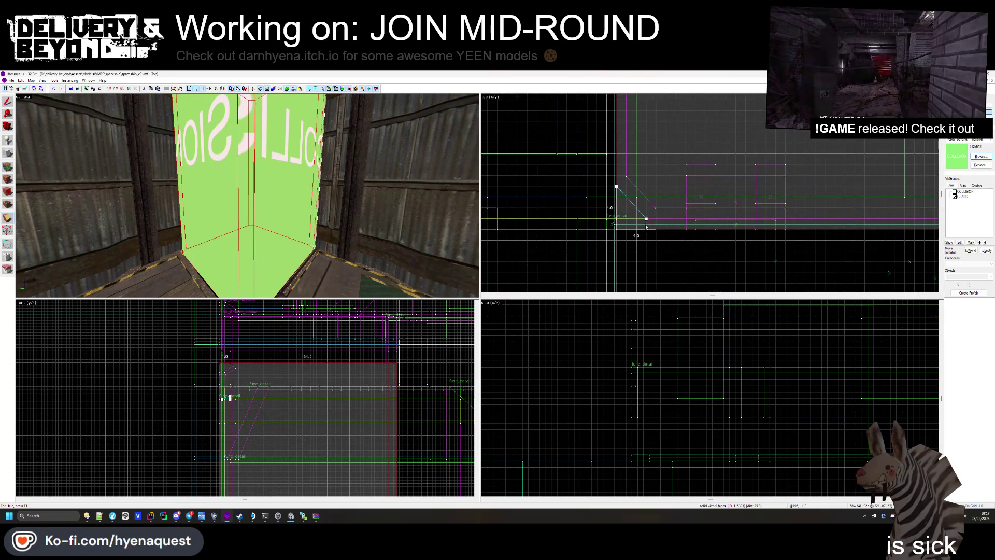
{"action": "key", "text": "Escape"}
{"action": "key", "text": "Return"}
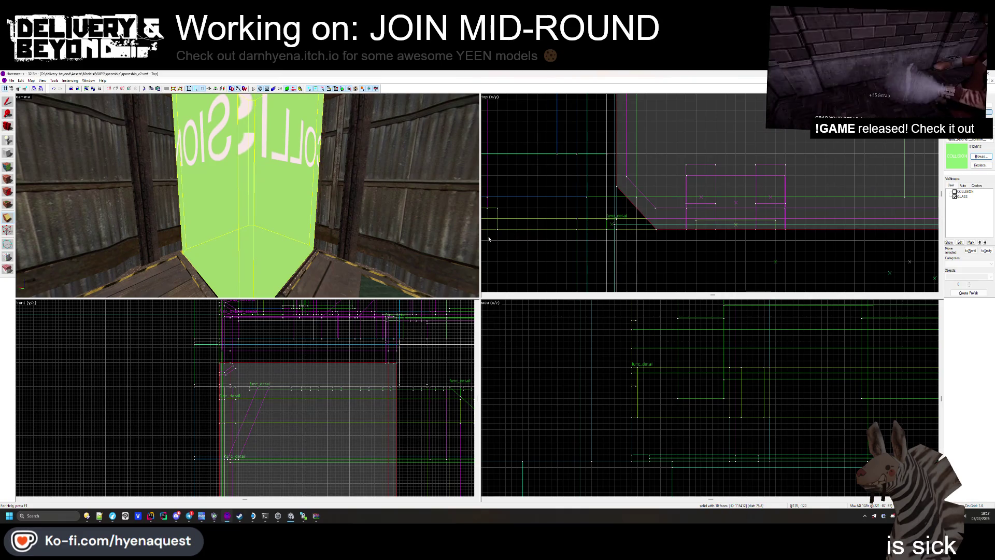
{"action": "left_click_drag", "start_coordinate": [646, 223], "coordinate": [653, 221]}
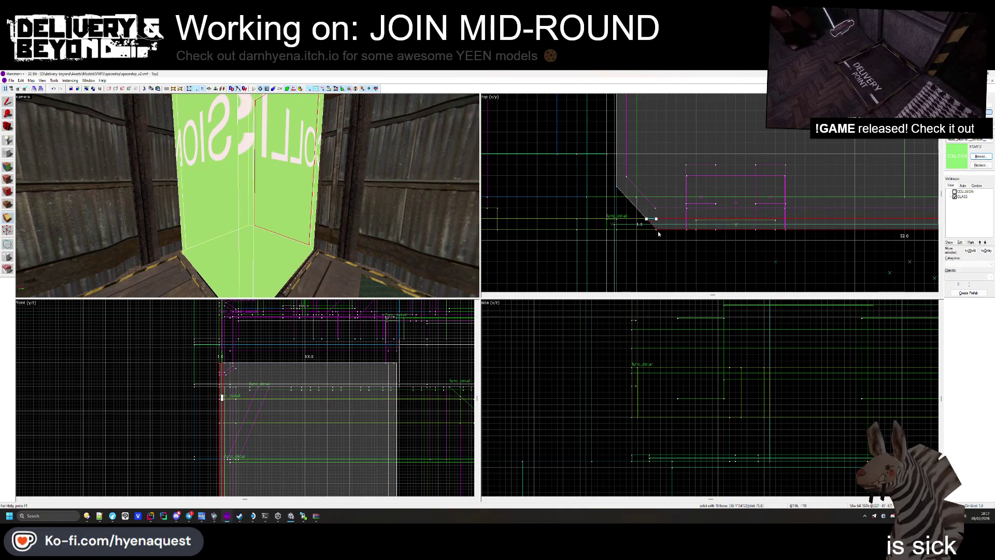
{"action": "scroll", "coordinate": [658, 233], "scroll_direction": "up", "scroll_amount": 5}
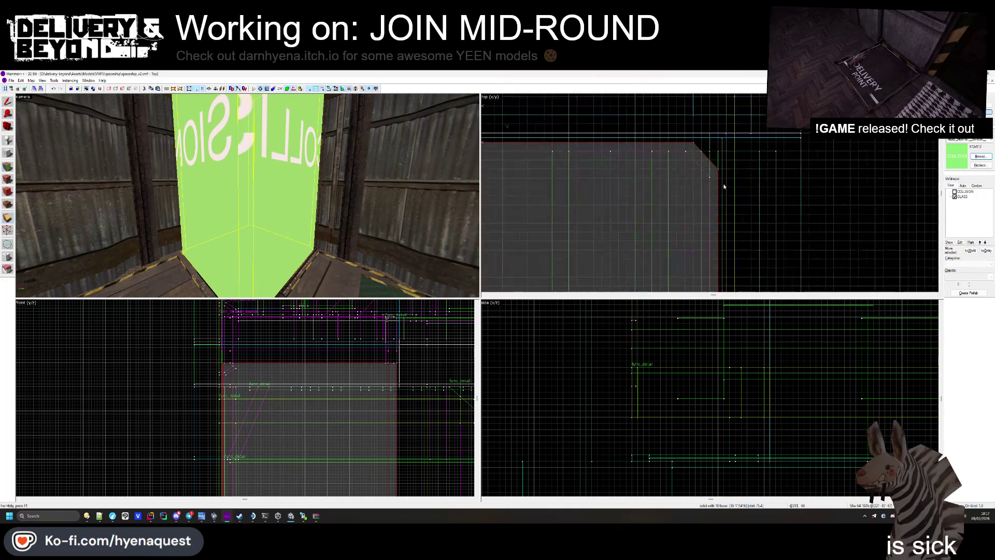
{"action": "scroll", "coordinate": [724, 186], "scroll_direction": "down", "scroll_amount": 4}
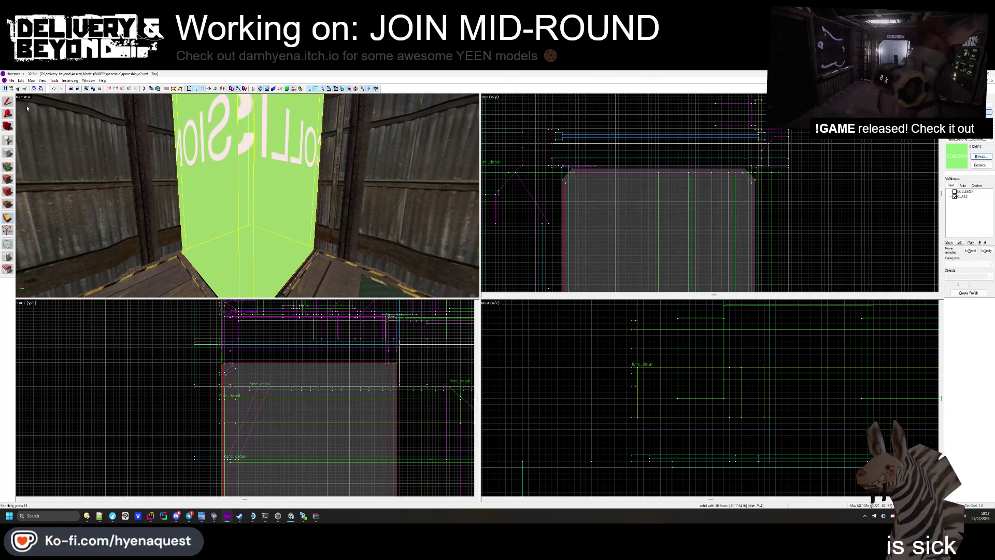
- Join the green collision block with the elevator brush into one entity
{"action": "key", "text": "z"}
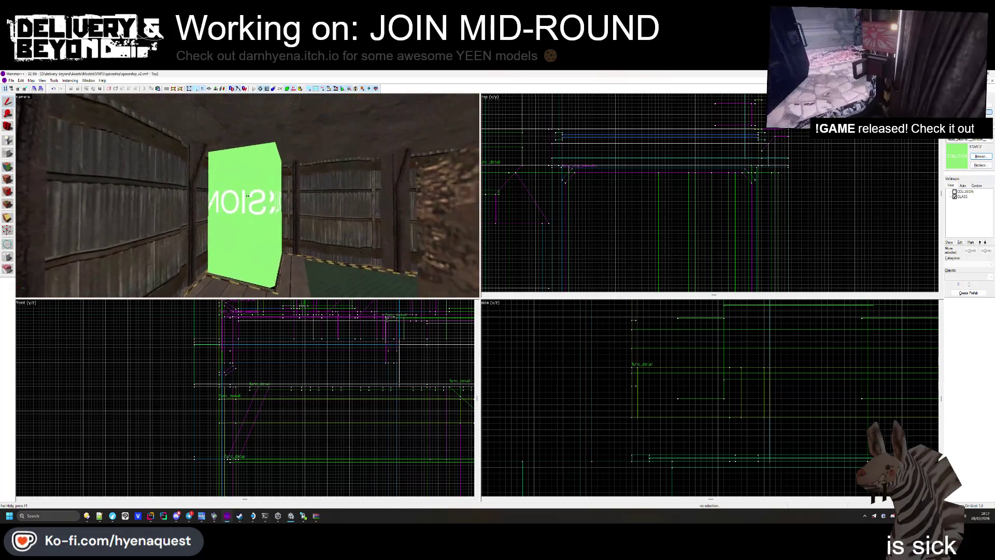
{"action": "left_click_drag", "start_coordinate": [248, 195], "coordinate": [248, 195]}
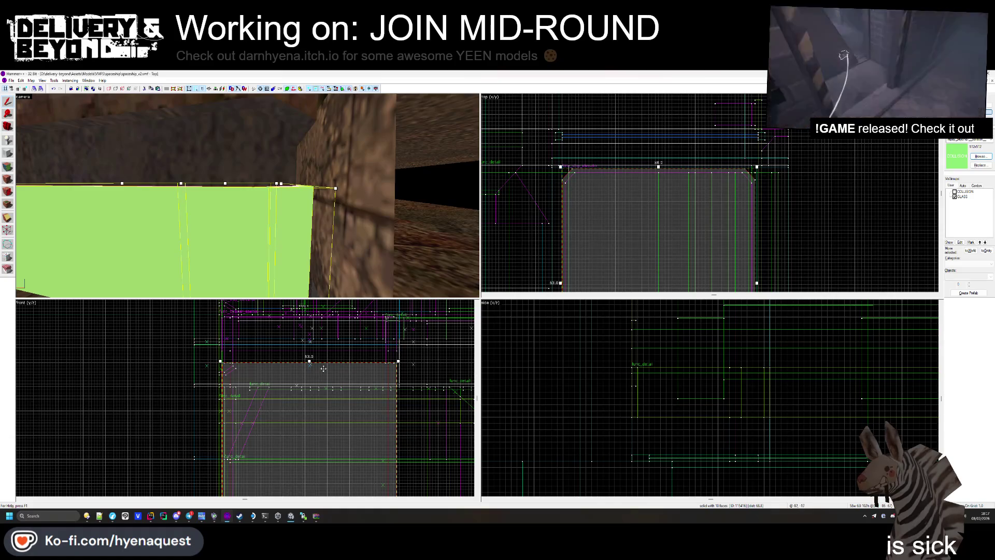
{"action": "key", "text": "Escape"}
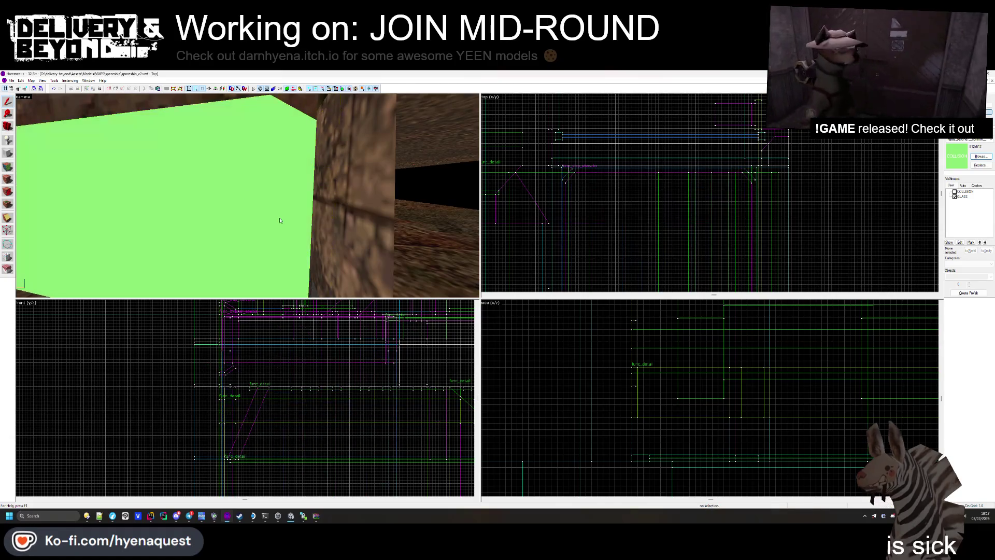
{"action": "left_click", "coordinate": [249, 197]}
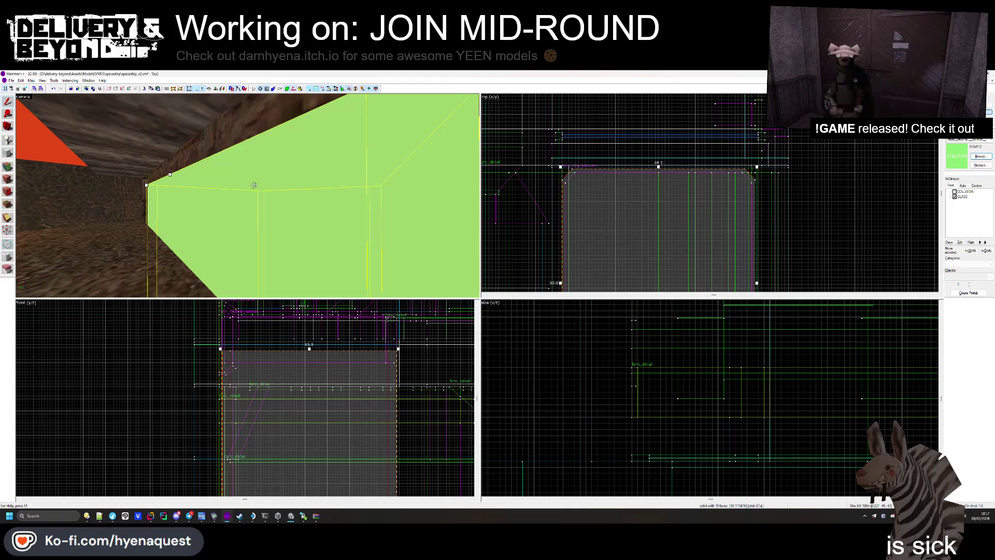
{"action": "left_click", "coordinate": [283, 156], "text": "ctrl"}
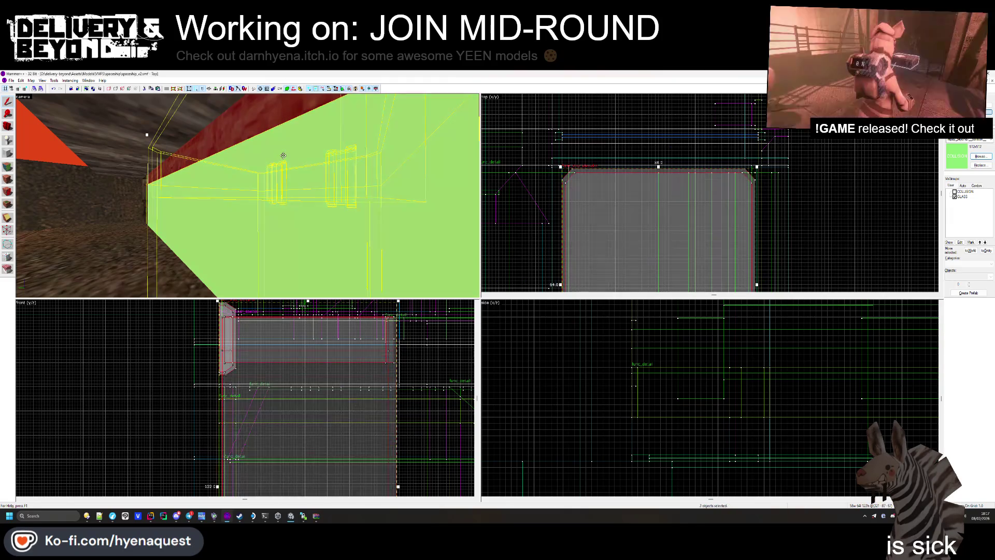
{"action": "key", "text": "Delete"}
{"action": "key", "text": "Return"}
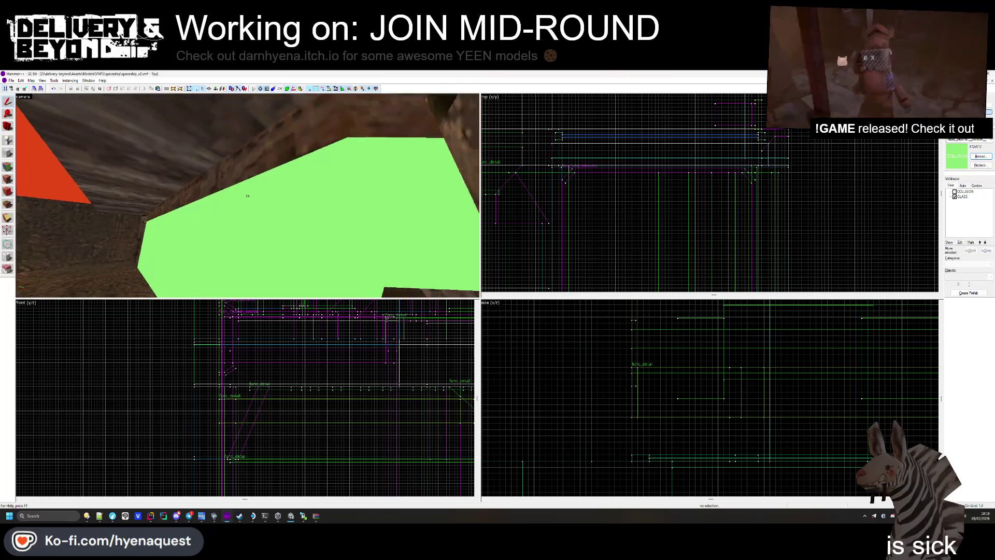
{"action": "mouse_move", "coordinate": [247, 196]}
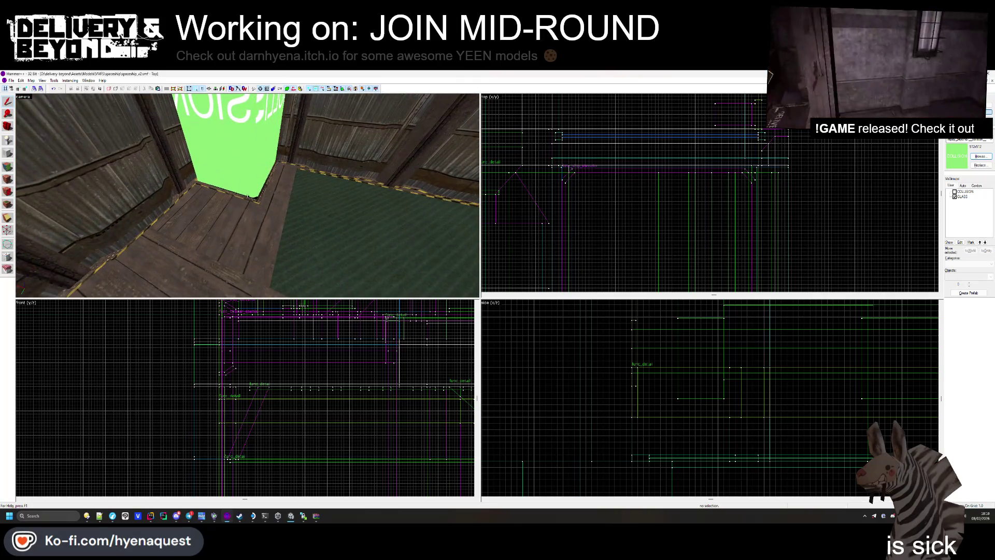
{"action": "key", "text": "w"}
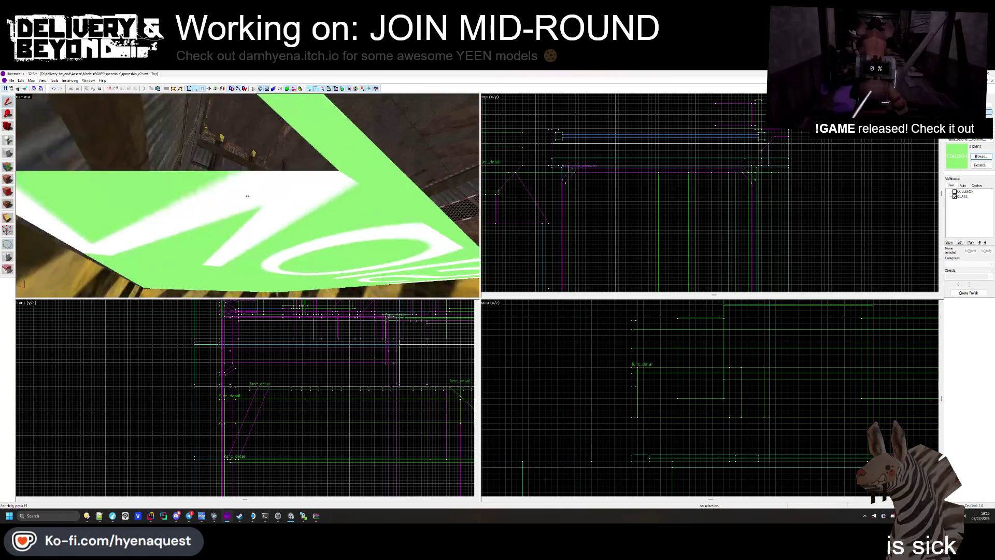
{"action": "left_click", "coordinate": [254, 195]}
- Assign the green brush to the COLLISION visgroup and hide that visgroup
{"action": "key", "text": "alt+Return"}
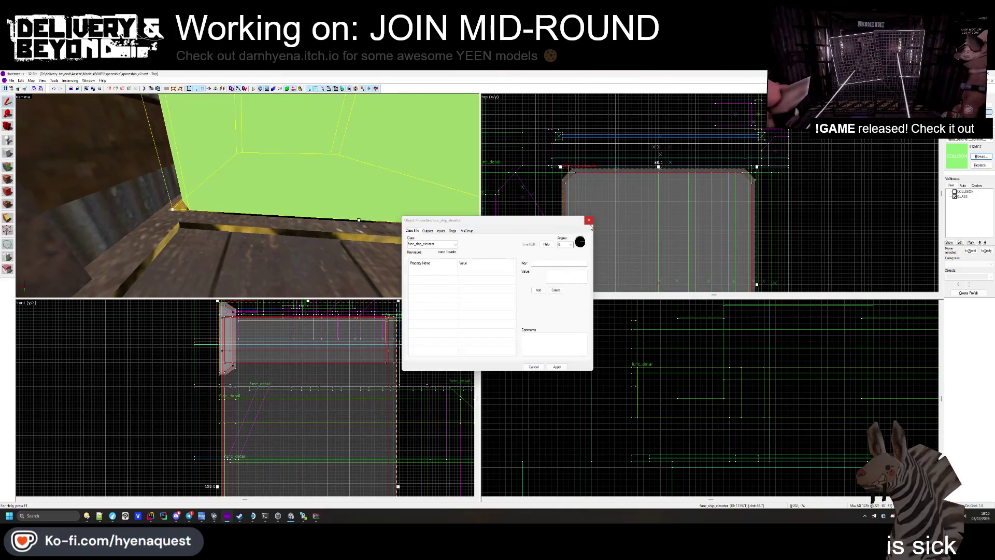
{"action": "key", "text": "Escape"}
{"action": "key", "text": "Escape"}
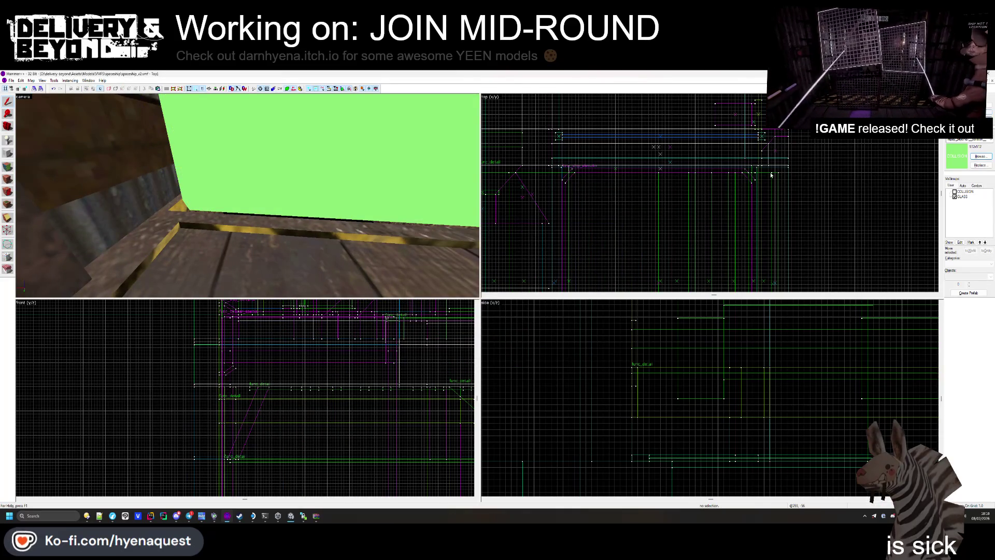
{"action": "left_click", "coordinate": [248, 196]}
{"action": "key", "text": "alt+Return"}
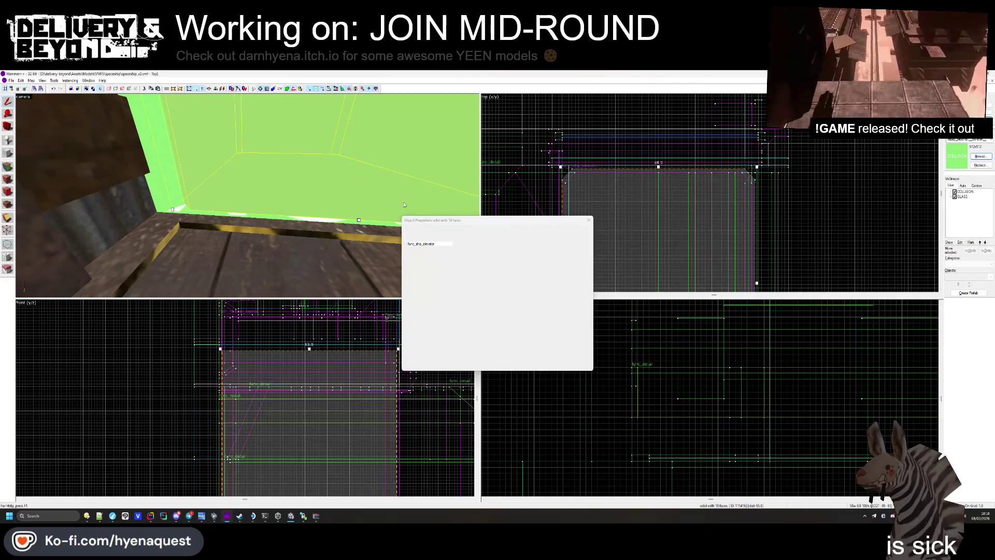
{"action": "left_click", "coordinate": [417, 246]}
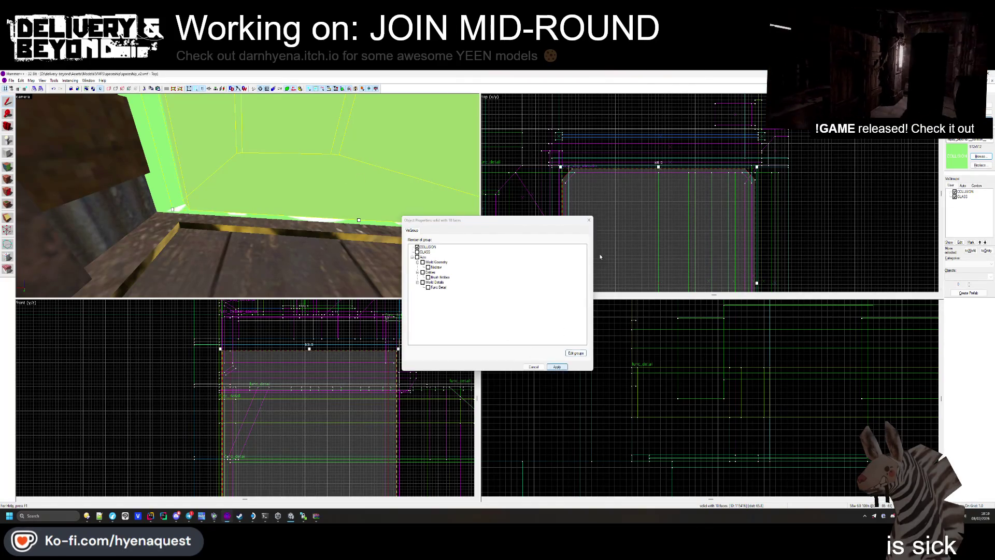
{"action": "left_click", "coordinate": [590, 222]}
{"action": "left_click", "coordinate": [846, 192]}
{"action": "left_click", "coordinate": [954, 192]}
{"action": "key", "text": "z"}
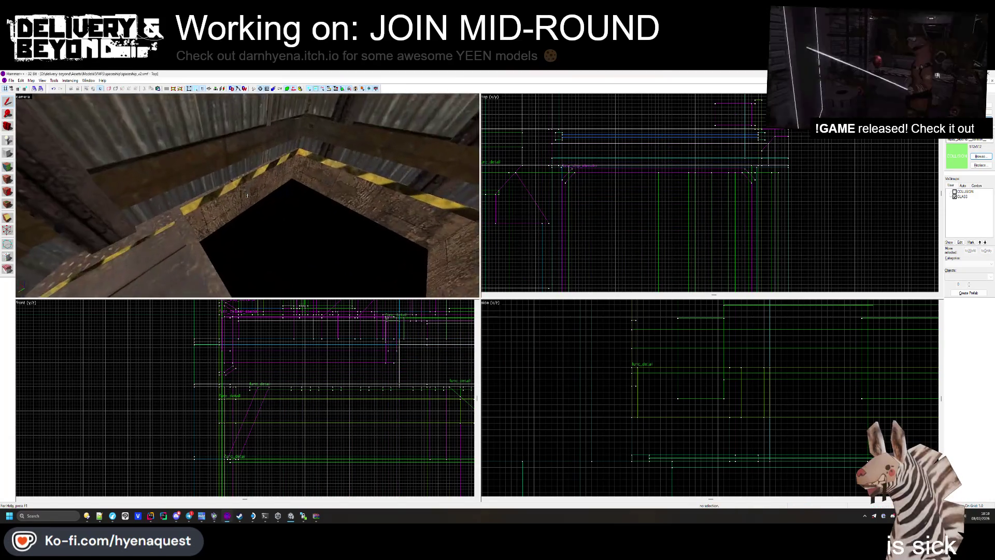
- Flatten the pit floor brush into a thin slab and raise it upward
{"action": "left_click", "coordinate": [248, 196]}
{"action": "scroll", "coordinate": [613, 384], "scroll_direction": "down", "scroll_amount": 3}
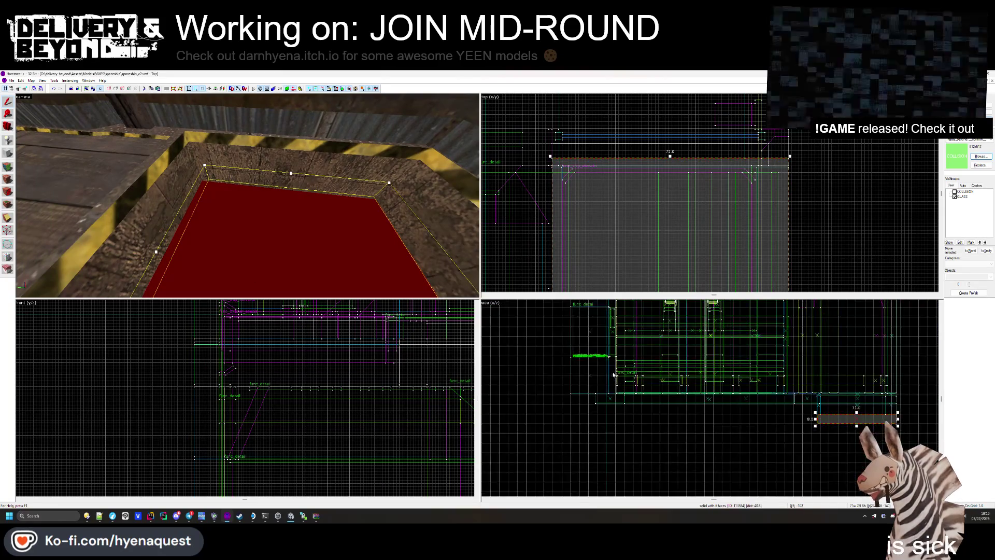
{"action": "key", "text": "Escape"}
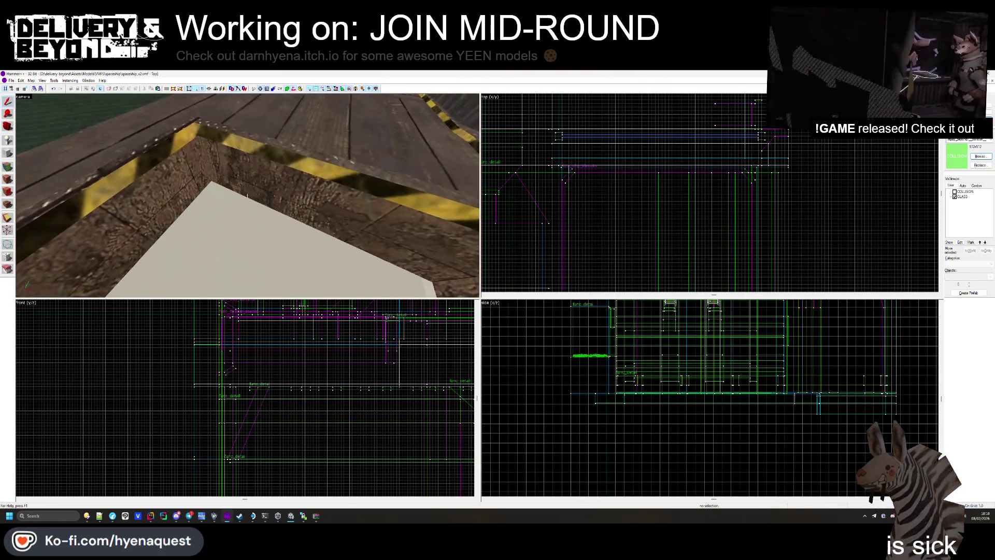
{"action": "left_click", "coordinate": [247, 196]}
{"action": "left_click", "coordinate": [217, 200]}
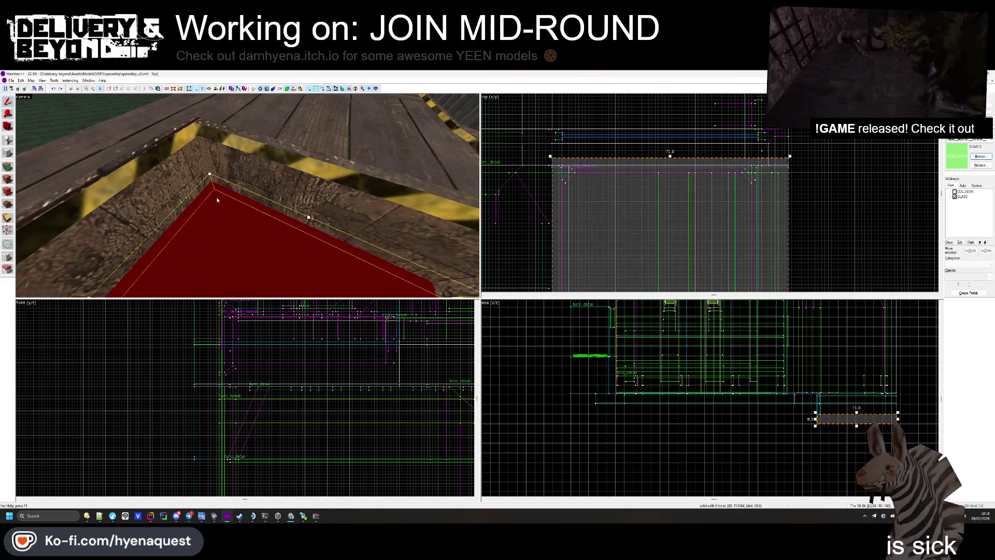
{"action": "scroll", "coordinate": [840, 443], "scroll_direction": "up", "scroll_amount": 3}
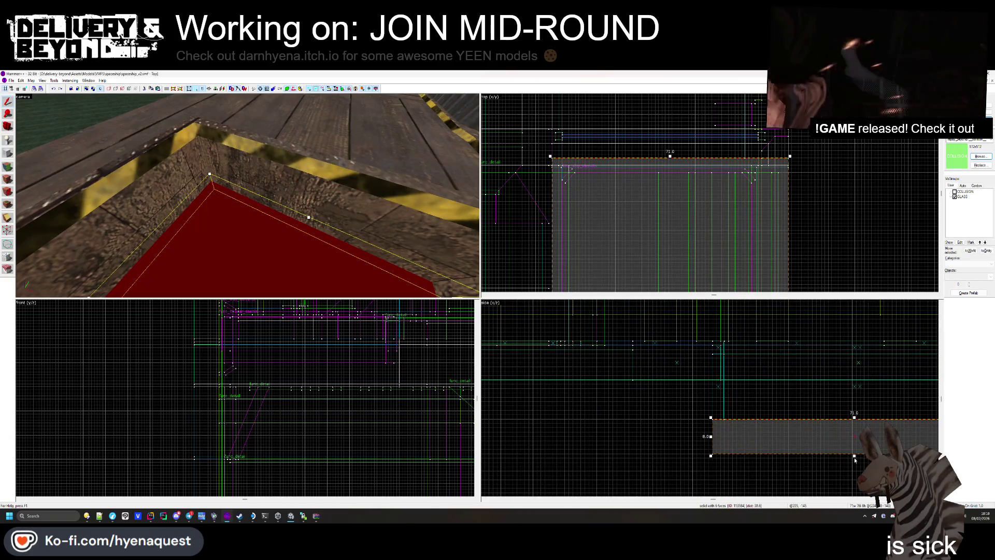
{"action": "mouse_move", "coordinate": [854, 455]}
{"action": "left_mouse_down"}
{"action": "mouse_move", "coordinate": [848, 412]}
{"action": "mouse_move", "coordinate": [818, 416]}
{"action": "left_mouse_up"}
{"action": "scroll", "coordinate": [817, 415], "scroll_direction": "down", "scroll_amount": 1}
{"action": "scroll", "coordinate": [817, 415], "scroll_direction": "up", "scroll_amount": 3}
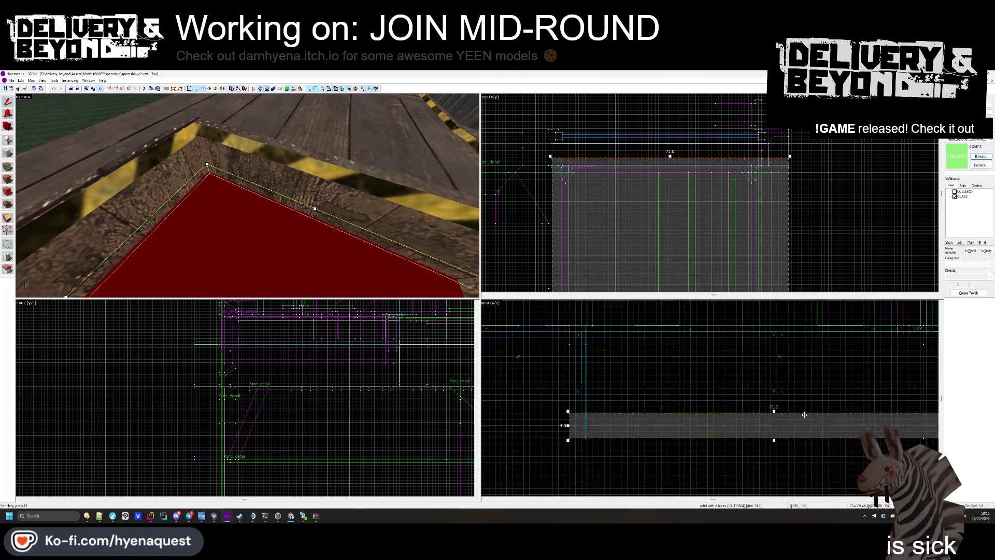
{"action": "left_click_drag", "start_coordinate": [778, 423], "coordinate": [777, 399]}
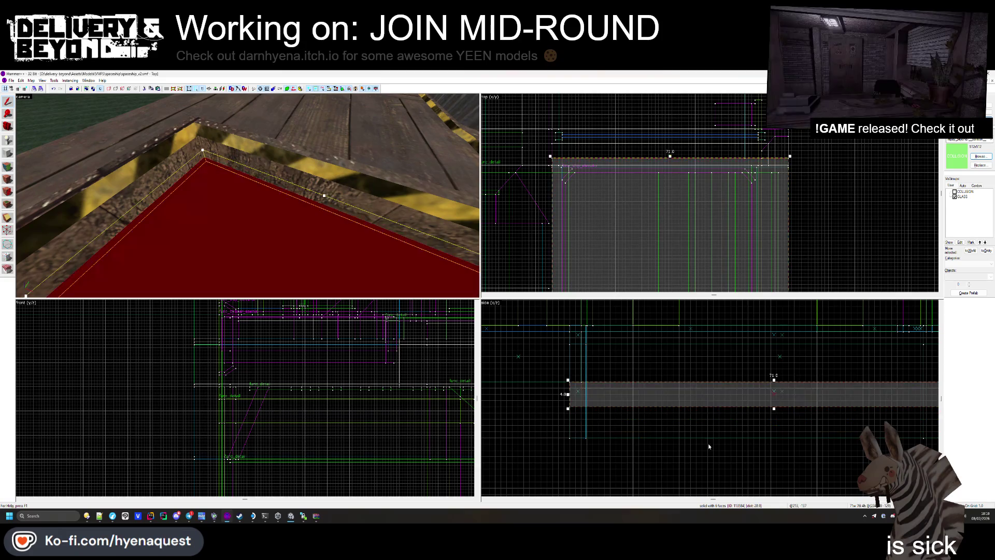
- Clip the four pit trim pieces in the side view, keeping only their upper band
{"action": "left_click", "coordinate": [268, 172]}
{"action": "mouse_move", "coordinate": [176, 169]}
{"action": "left_mouse_down"}
{"action": "mouse_move", "coordinate": [247, 195]}
{"action": "mouse_move", "coordinate": [224, 183]}
{"action": "left_mouse_up"}
{"action": "left_click", "coordinate": [225, 183], "text": "ctrl"}
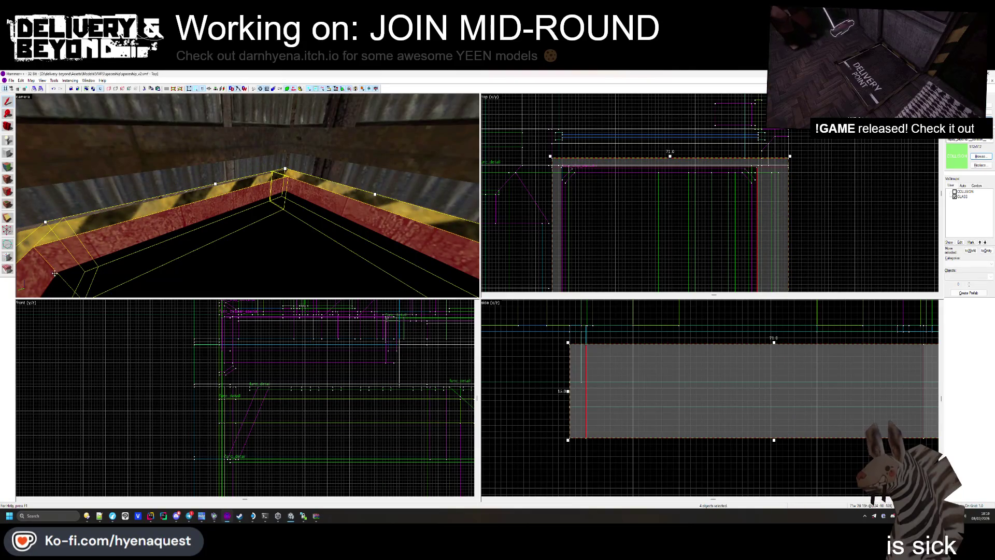
{"action": "left_click", "coordinate": [7, 218]}
{"action": "scroll", "coordinate": [656, 368], "scroll_direction": "up", "scroll_amount": 2}
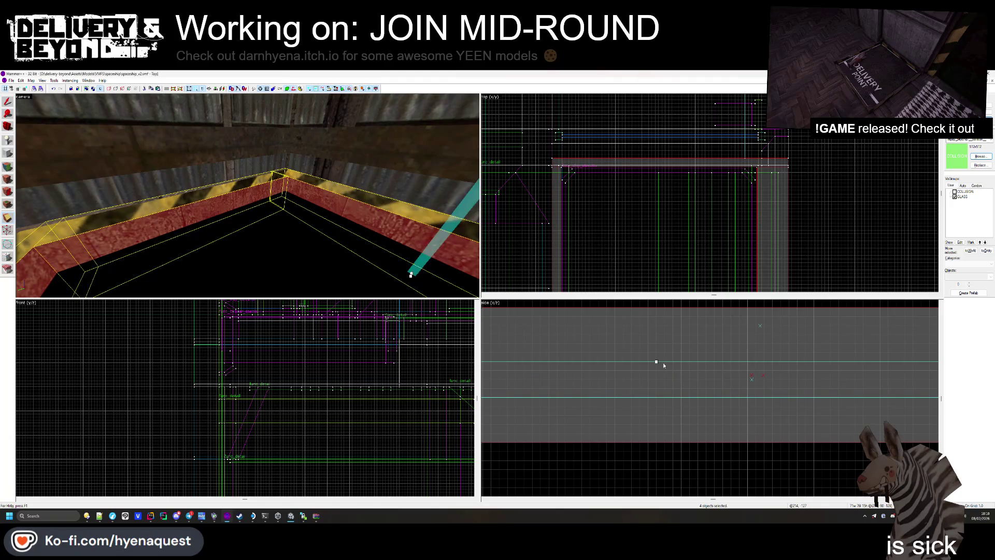
{"action": "left_click_drag", "start_coordinate": [663, 397], "coordinate": [686, 396]}
{"action": "scroll", "coordinate": [680, 396], "scroll_direction": "down", "scroll_amount": 2}
{"action": "key", "text": "Return"}
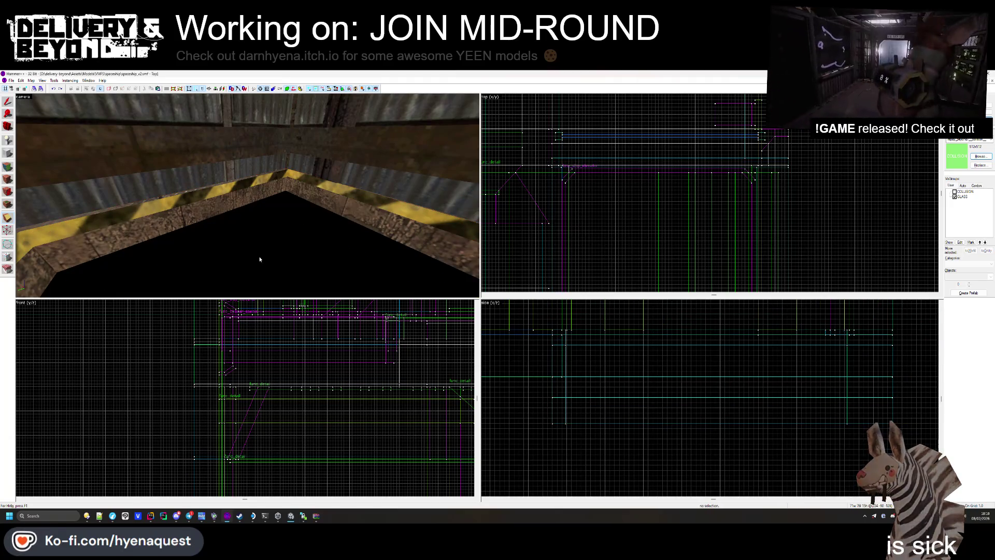
{"action": "key", "text": "ctrl+z"}
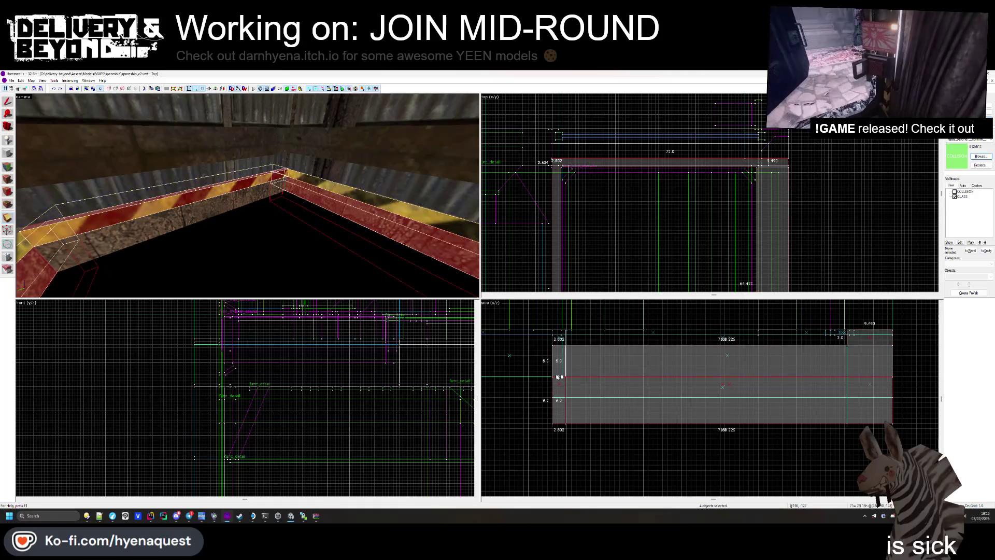
{"action": "key", "text": "Return"}
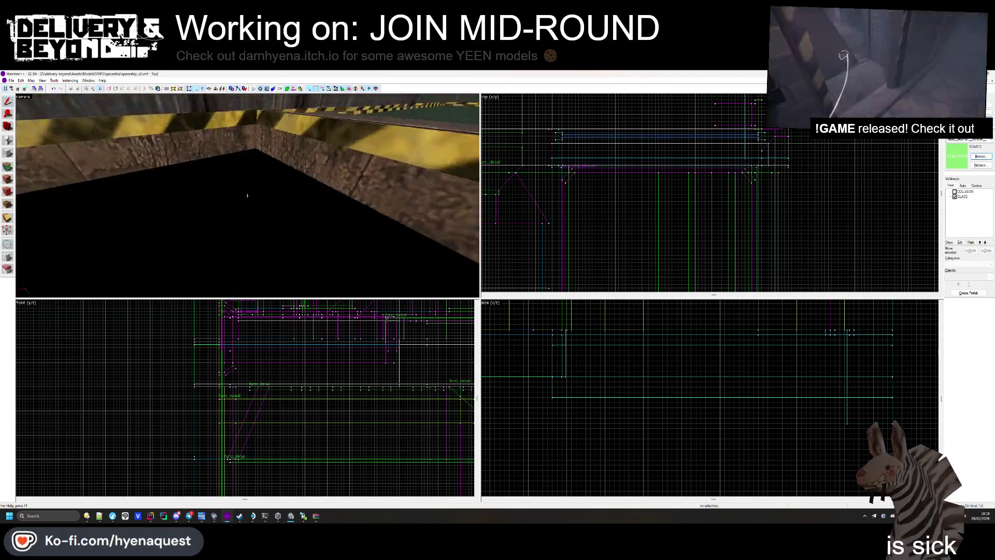
- Shorten a pit-edge trim solid from 15 to 8 units tall
{"action": "left_click", "coordinate": [248, 195]}
{"action": "key", "text": "Escape"}
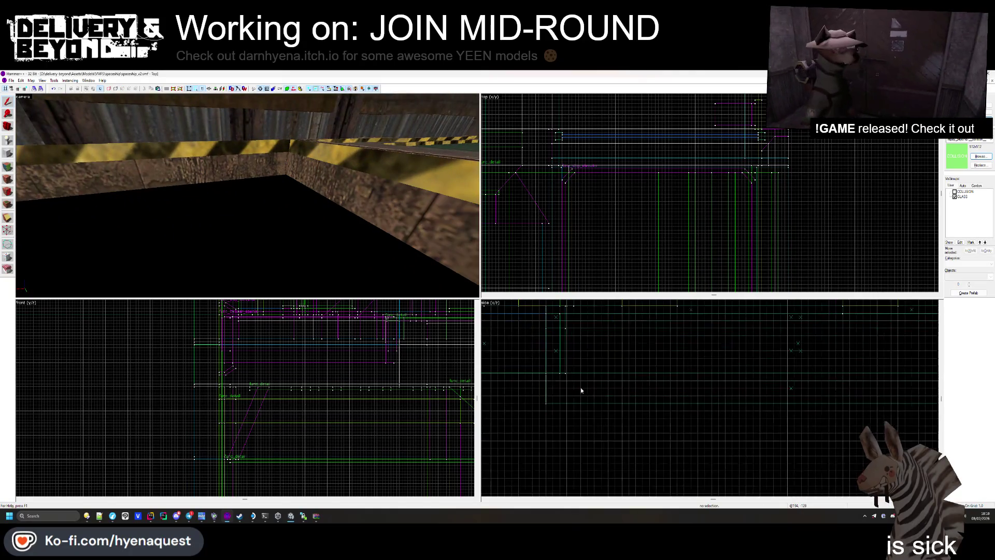
{"action": "scroll", "coordinate": [628, 397], "scroll_direction": "down", "scroll_amount": 1}
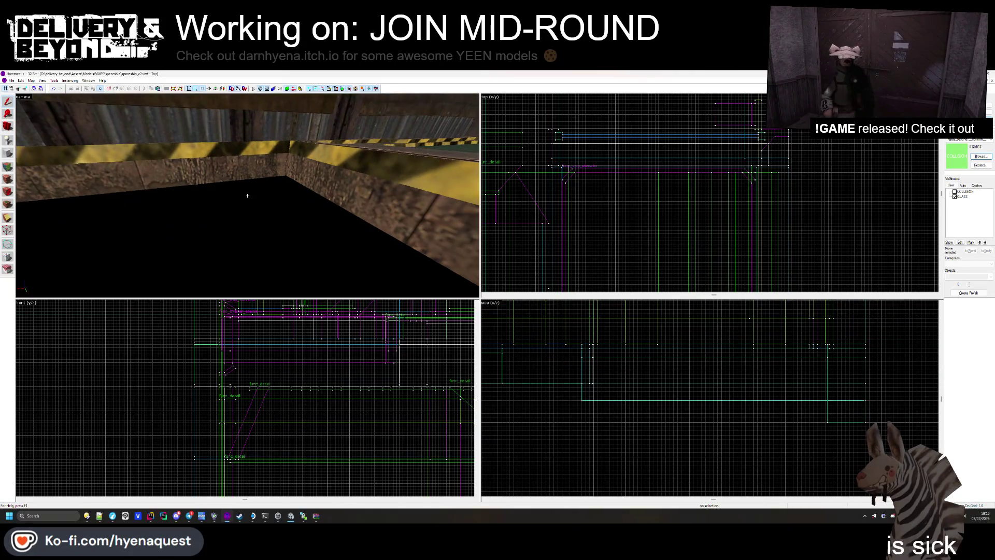
{"action": "left_click", "coordinate": [248, 197]}
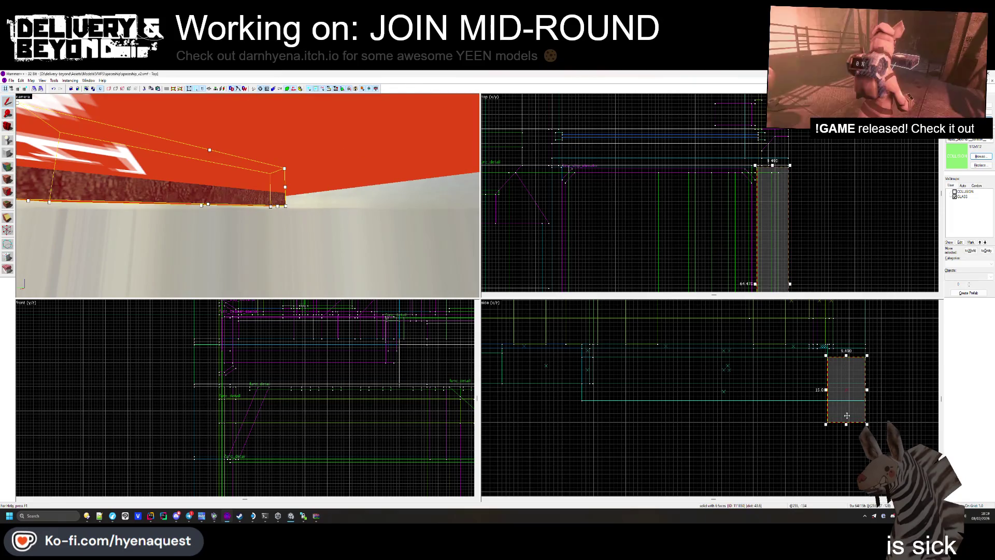
{"action": "left_click_drag", "start_coordinate": [846, 423], "coordinate": [844, 387]}
{"action": "key", "text": "Escape"}
- Fly the camera into the room above the pit and start face texture editing
{"action": "key", "text": "z"}
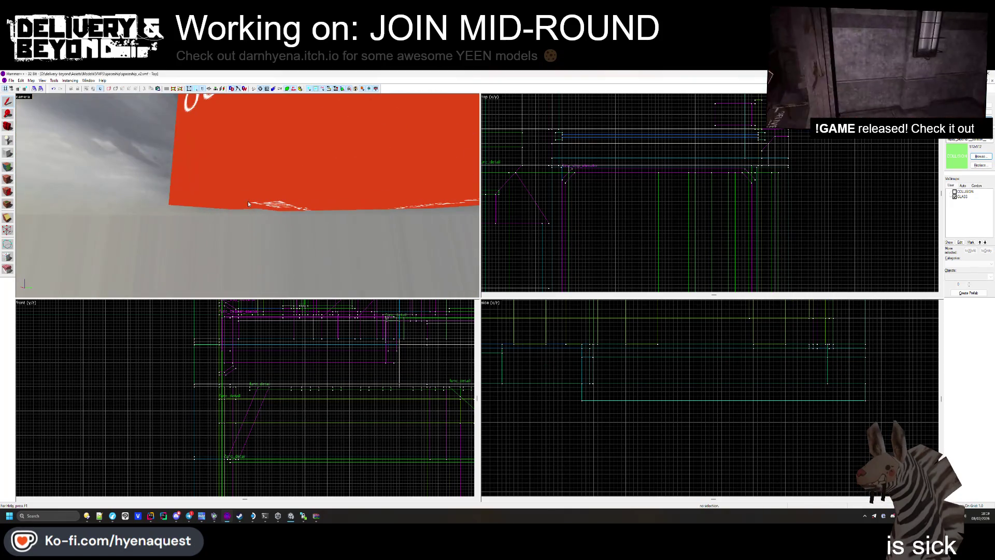
{"action": "key", "text": "w"}
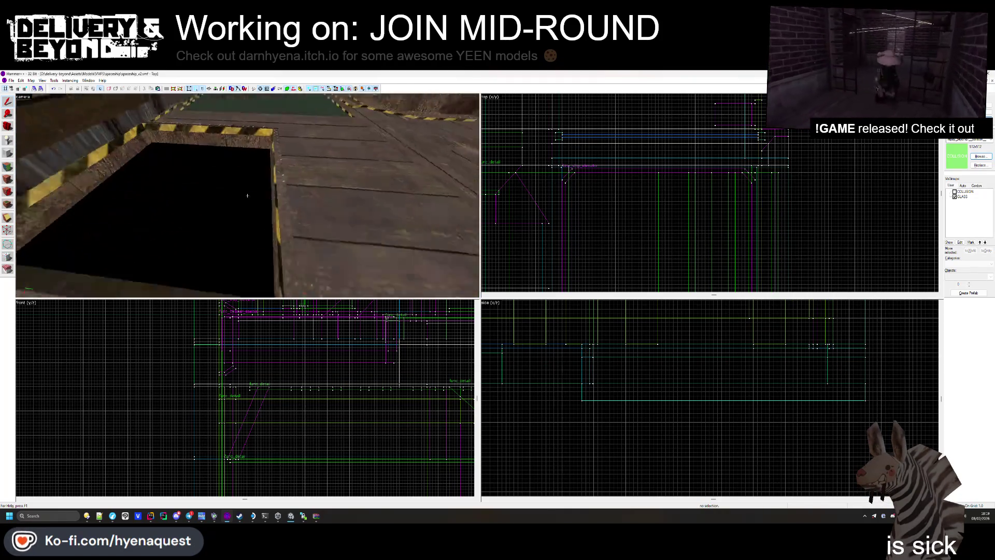
{"action": "key", "text": "z"}
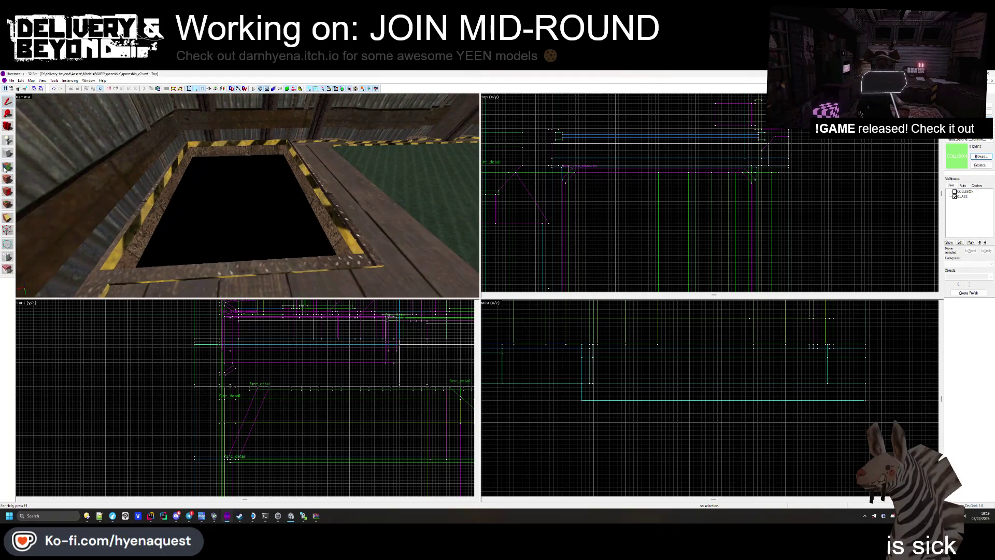
{"action": "left_click", "coordinate": [7, 167]}
- Give the raised pit floor slab a rusty metal plate texture and show the COLLISION visgroup
{"action": "key", "text": "w"}
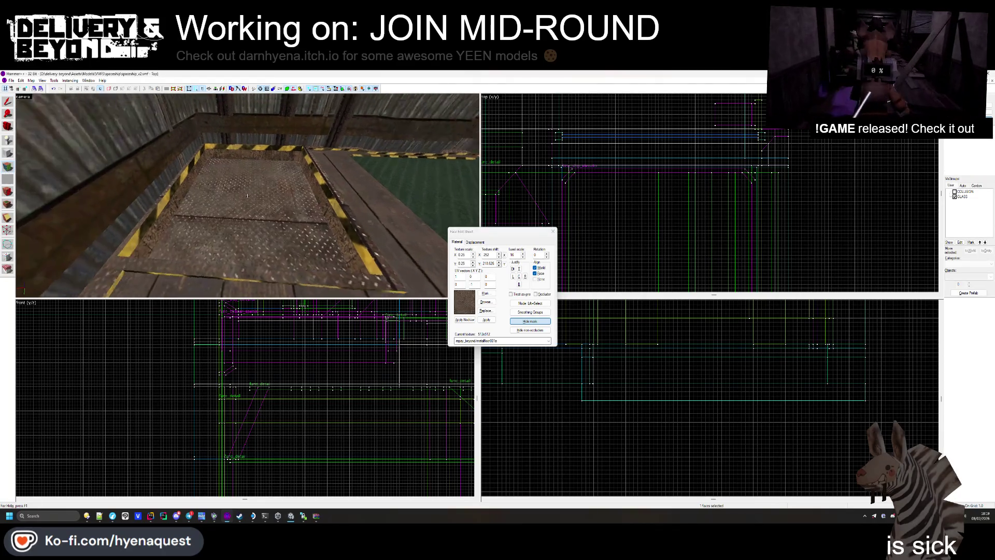
{"action": "key", "text": "s"}
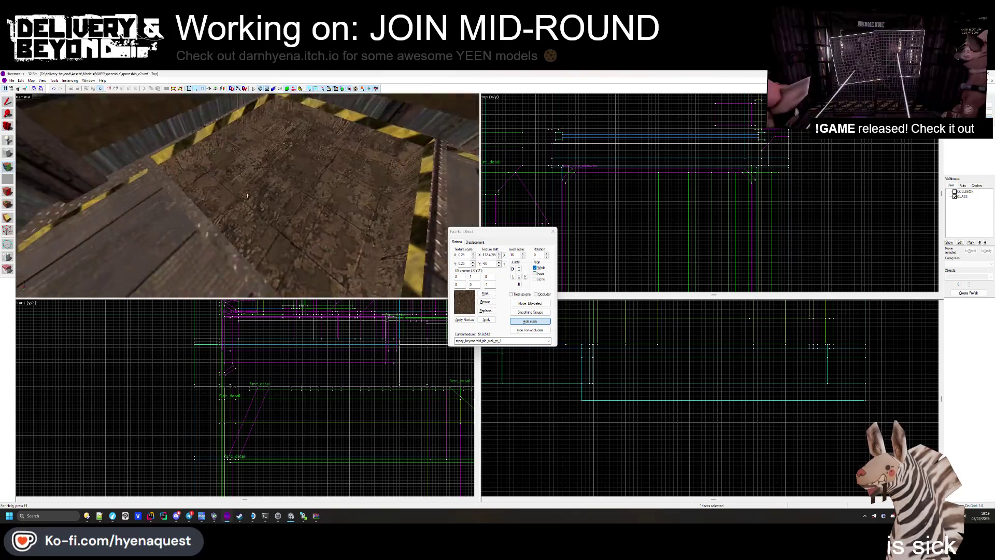
{"action": "left_click", "coordinate": [553, 231]}
{"action": "key", "text": "w"}
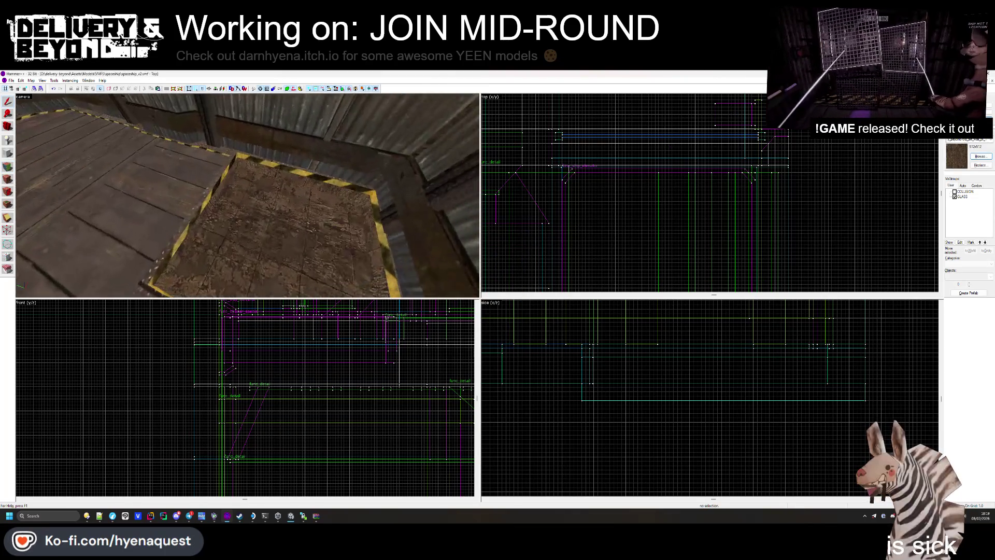
{"action": "left_click", "coordinate": [955, 191]}
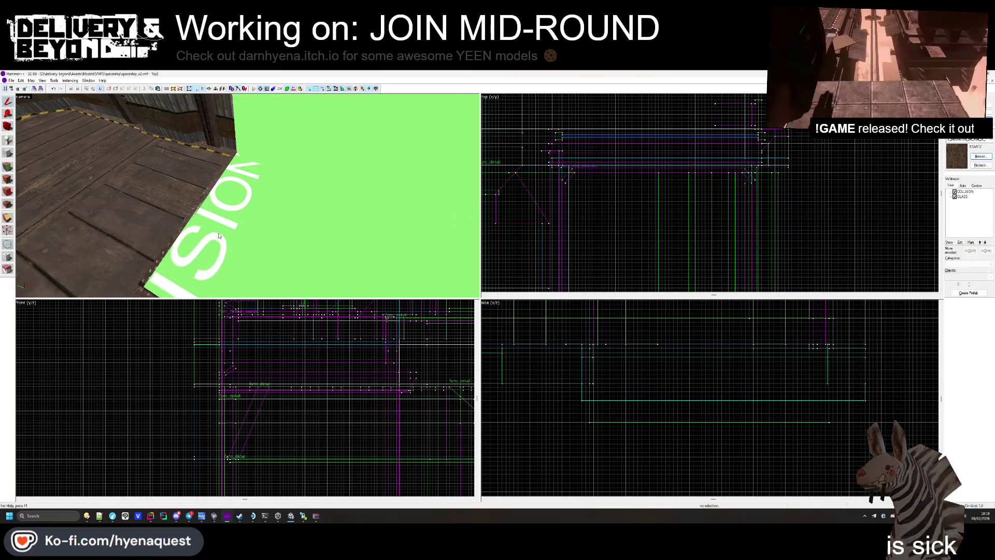
{"action": "left_click_drag", "start_coordinate": [219, 235], "coordinate": [248, 197]}
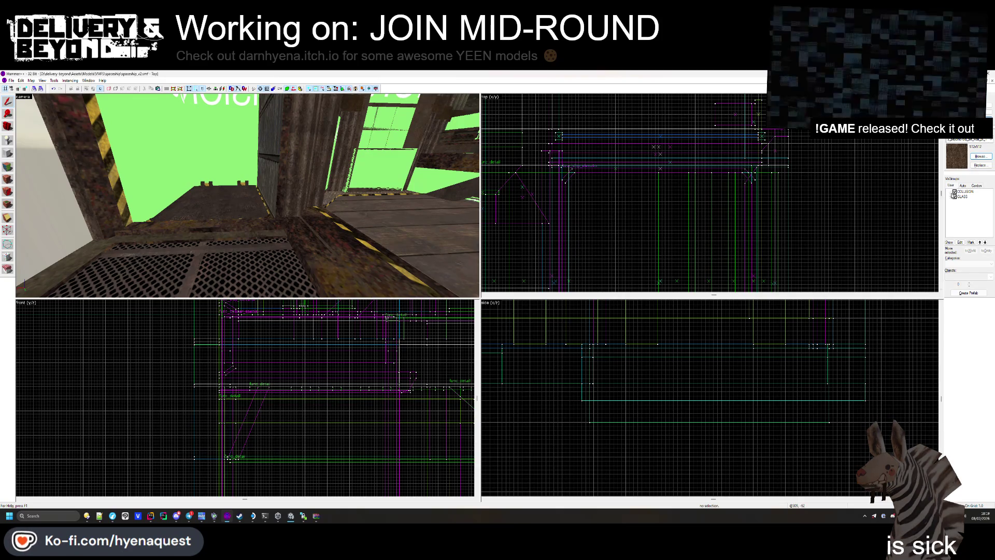
{"action": "left_click", "coordinate": [954, 191]}
{"action": "left_click", "coordinate": [281, 238]}
{"action": "left_click", "coordinate": [221, 205], "text": "ctrl"}
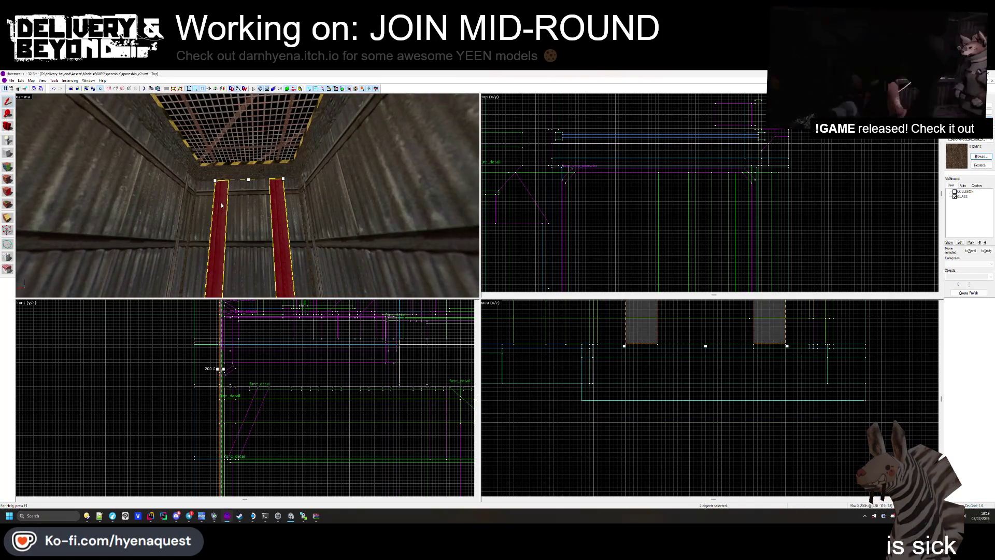
{"action": "key", "text": "alt+Return"}
{"action": "left_click", "coordinate": [588, 220]}
{"action": "left_click", "coordinate": [705, 223]}
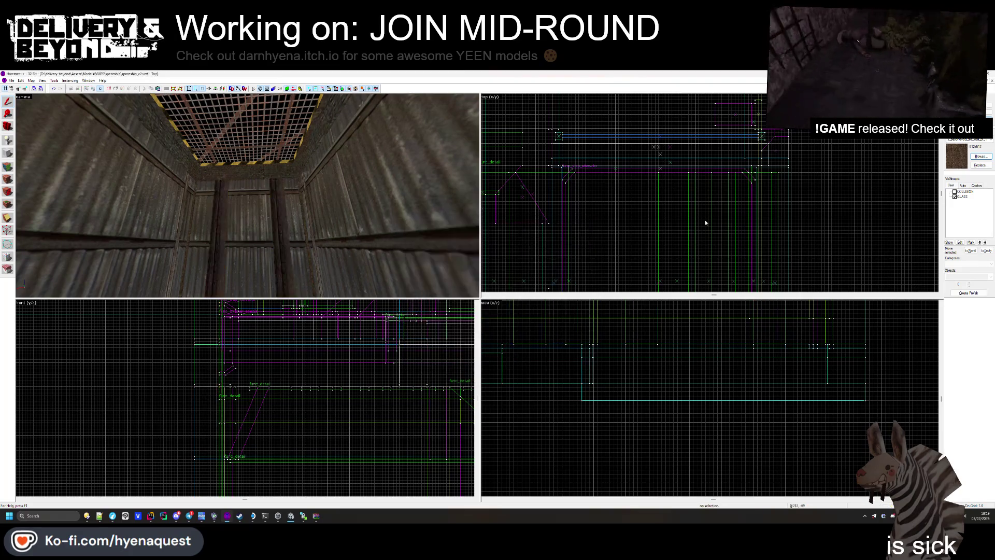
{"action": "left_click", "coordinate": [954, 192]}
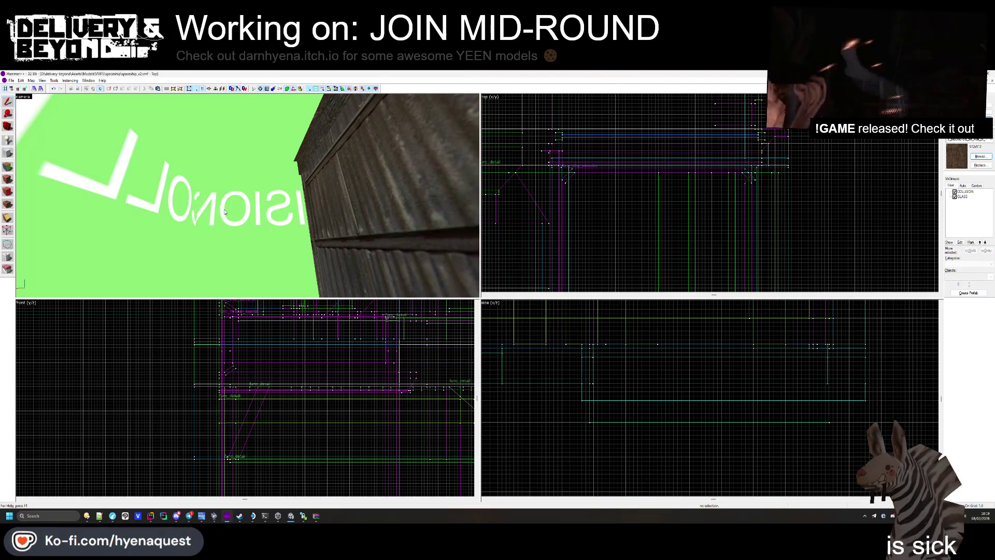
{"action": "left_click_drag", "start_coordinate": [224, 212], "coordinate": [247, 195]}
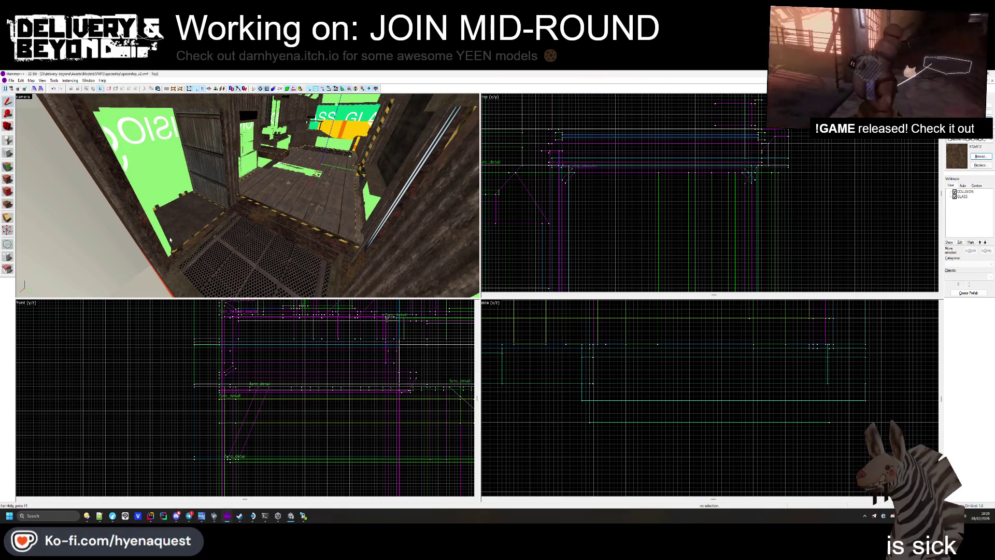
{"action": "scroll", "coordinate": [170, 239], "scroll_direction": "down", "scroll_amount": 10}
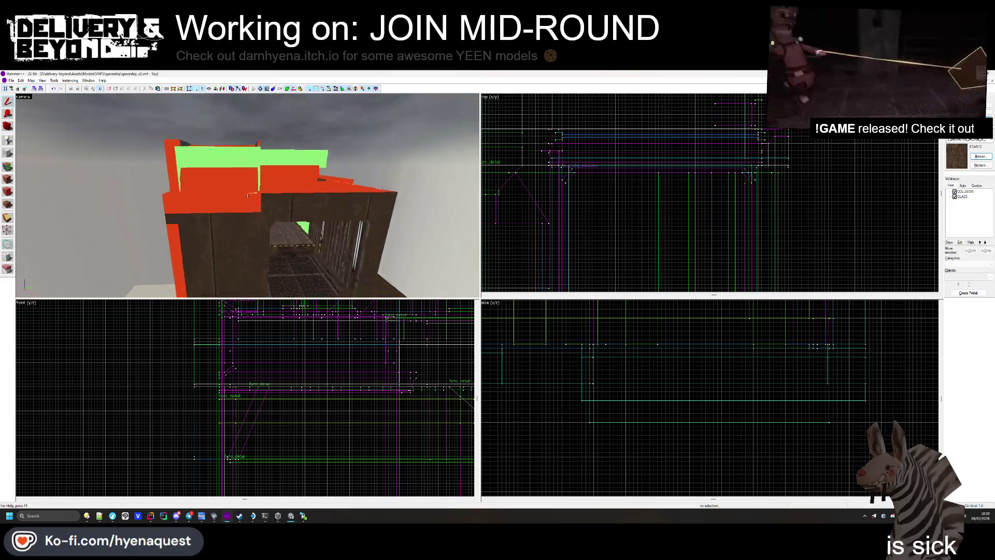
{"action": "scroll", "coordinate": [247, 196], "scroll_direction": "up", "scroll_amount": 10}
{"action": "key", "text": "shift+a"}
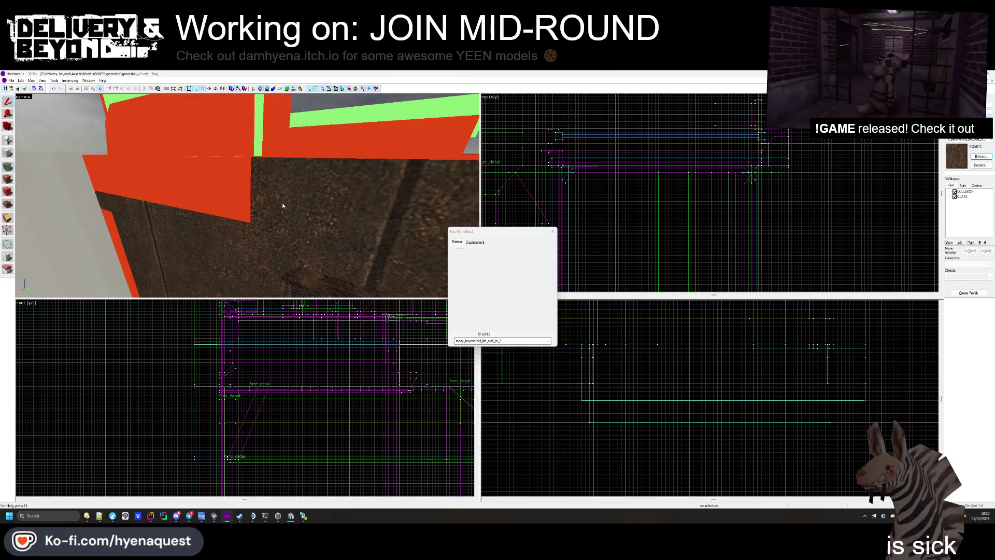
{"action": "left_click", "coordinate": [283, 205]}
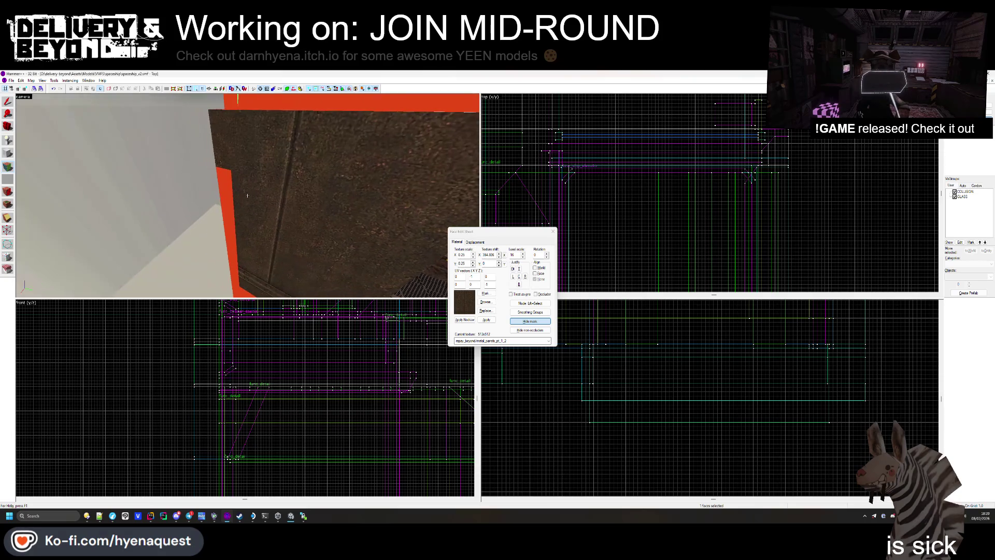
{"action": "left_click_drag", "start_coordinate": [234, 196], "coordinate": [232, 227]}
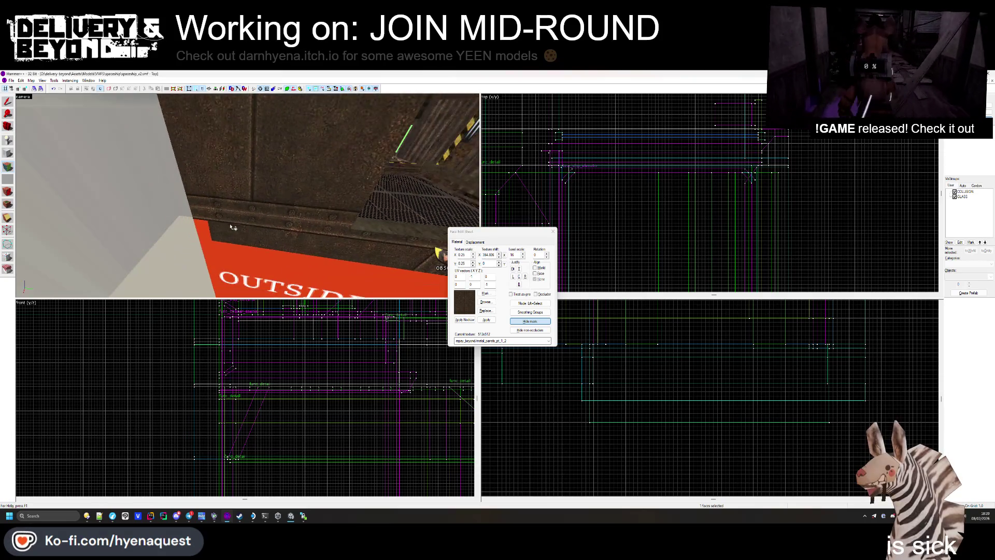
{"action": "key", "text": "z"}
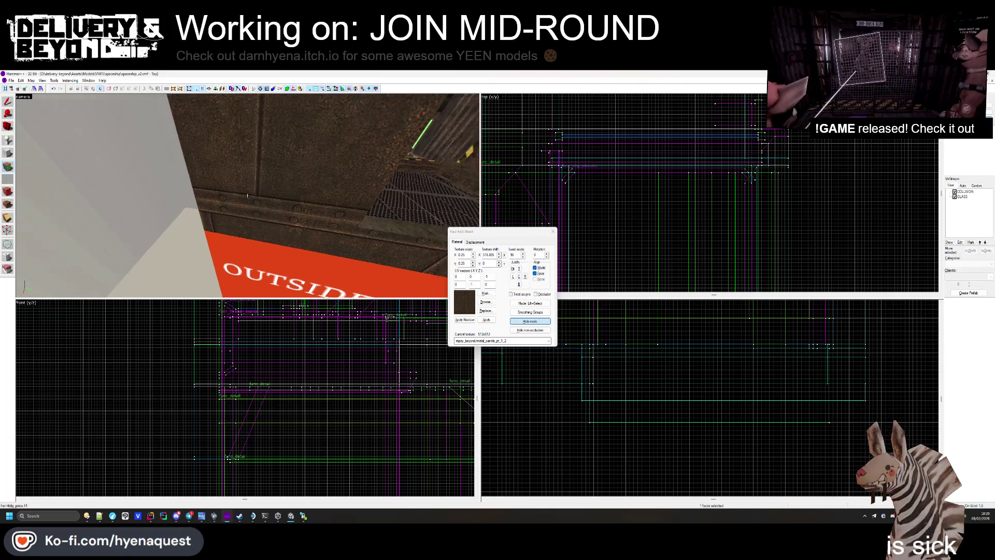
{"action": "scroll", "coordinate": [222, 216], "scroll_direction": "down", "scroll_amount": 5}
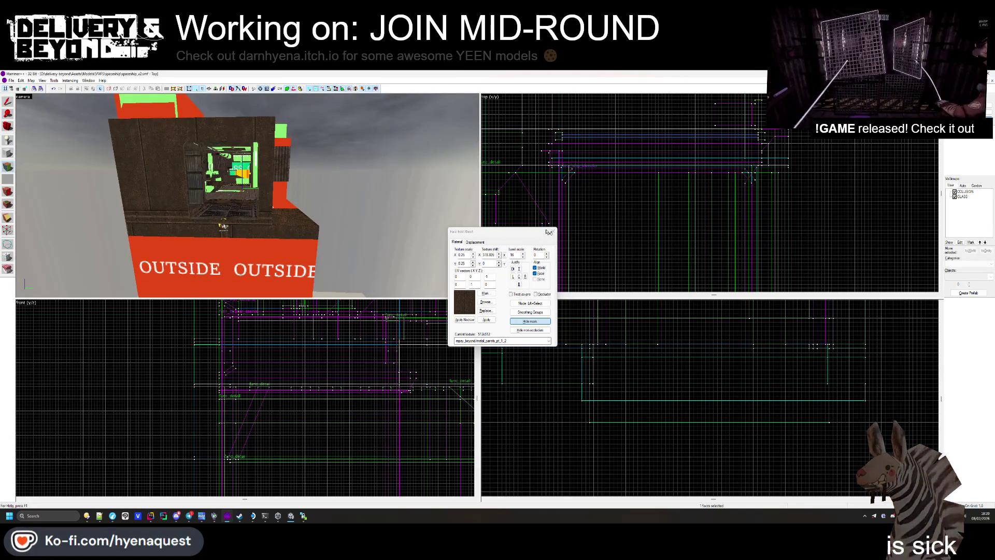
{"action": "left_click", "coordinate": [552, 231]}
{"action": "left_click", "coordinate": [241, 224]}
{"action": "scroll", "coordinate": [625, 163], "scroll_direction": "up", "scroll_amount": 5}
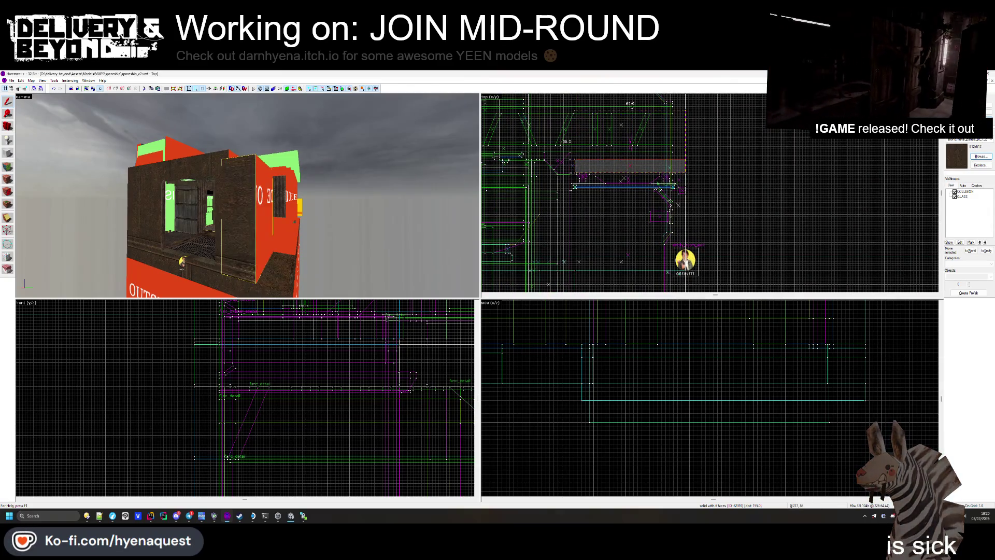
- Stretch the outer wall solid along Y so it measures 68 by 67 units
{"action": "scroll", "coordinate": [631, 155], "scroll_direction": "down", "scroll_amount": 3}
{"action": "left_click_drag", "start_coordinate": [629, 150], "coordinate": [628, 128]}
{"action": "scroll", "coordinate": [632, 130], "scroll_direction": "up", "scroll_amount": 3}
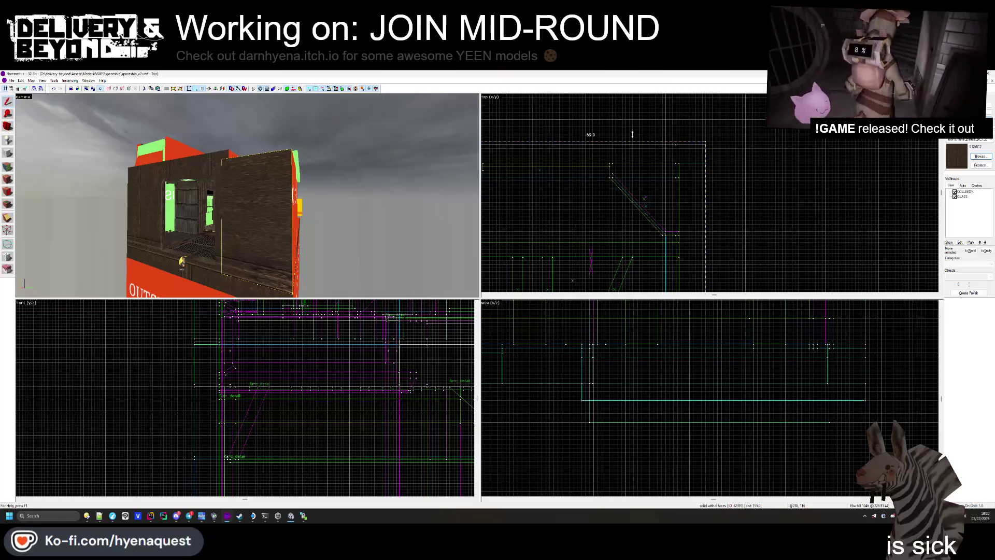
{"action": "left_click", "coordinate": [631, 136]}
{"action": "key", "text": "z"}
- Select the roof solid and orbit the camera to view the red roof
{"action": "left_click_drag", "start_coordinate": [247, 195], "coordinate": [242, 197]}
{"action": "left_click", "coordinate": [242, 197]}
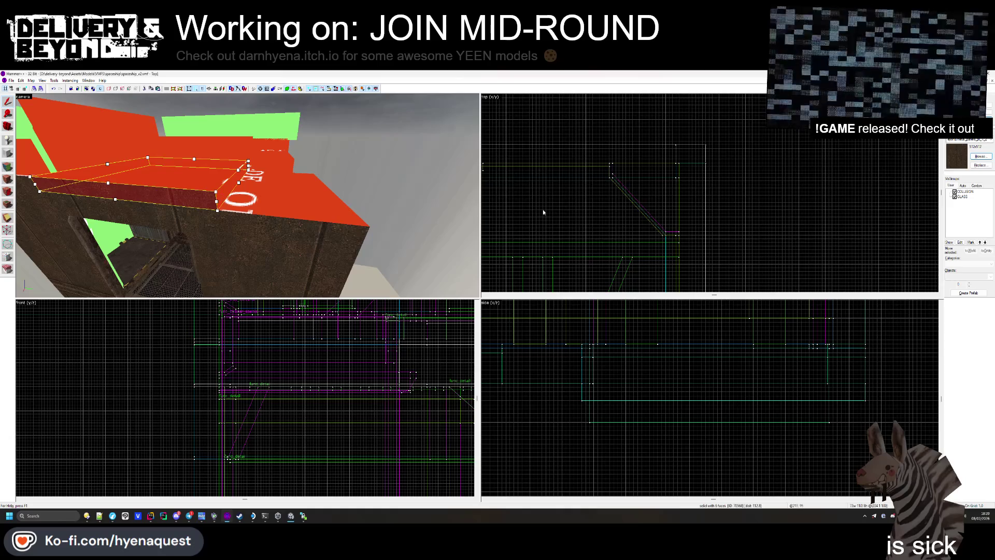
{"action": "scroll", "coordinate": [636, 207], "scroll_direction": "down", "scroll_amount": 3}
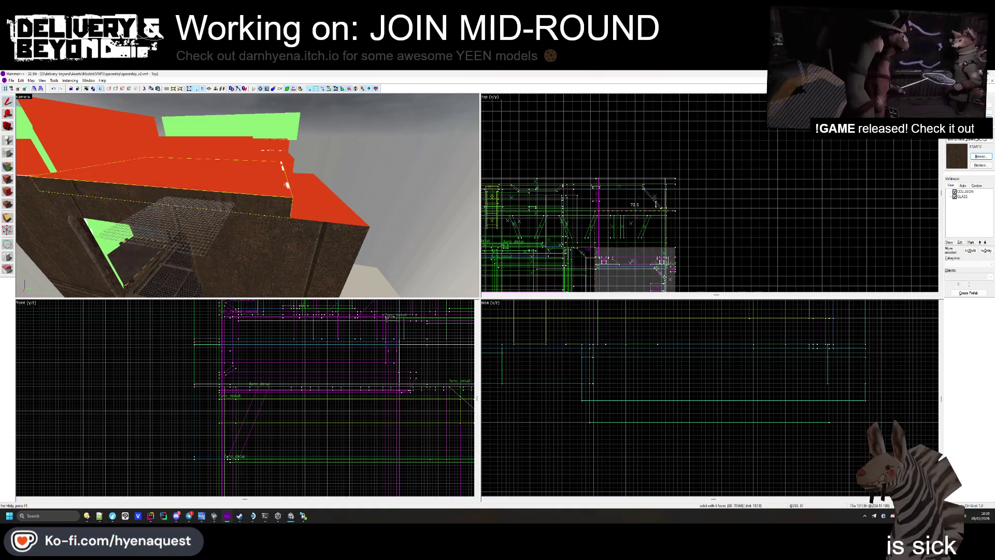
{"action": "scroll", "coordinate": [664, 184], "scroll_direction": "up", "scroll_amount": 3}
{"action": "left_click_drag", "start_coordinate": [247, 195], "coordinate": [247, 196]}
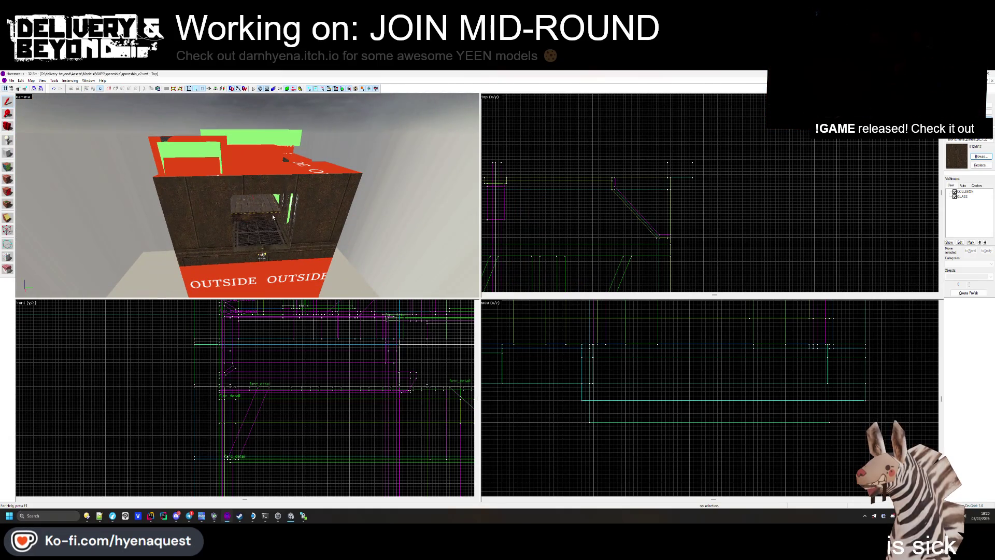
{"action": "mouse_move", "coordinate": [273, 217]}
{"action": "left_mouse_down"}
{"action": "mouse_move", "coordinate": [247, 195]}
{"action": "mouse_move", "coordinate": [56, 164]}
{"action": "left_mouse_up"}
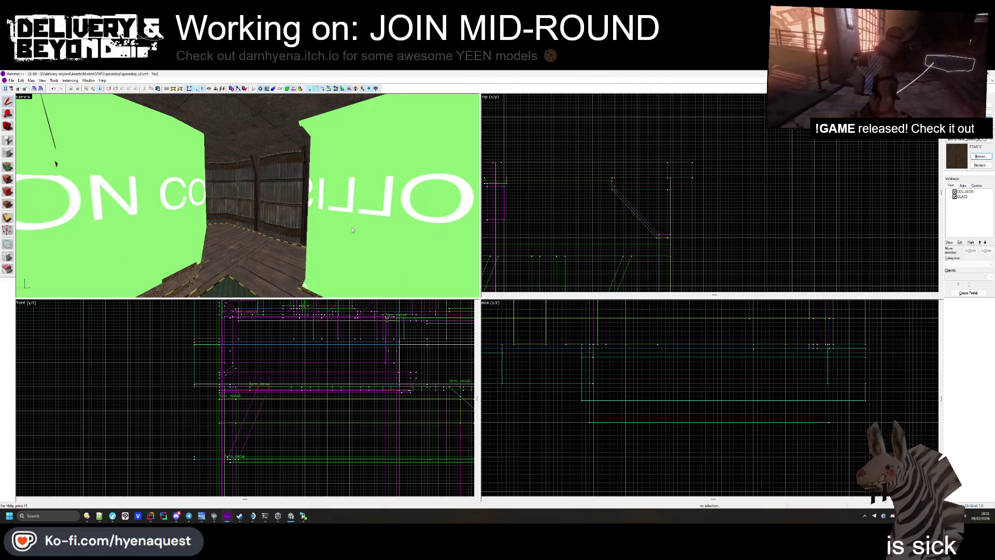
- Apply the woodgeneric2b texture to the spawn room floor
{"action": "left_click_drag", "start_coordinate": [250, 216], "coordinate": [248, 196]}
{"action": "left_click_drag", "start_coordinate": [247, 195], "coordinate": [230, 198]}
{"action": "left_click", "coordinate": [4, 167]}
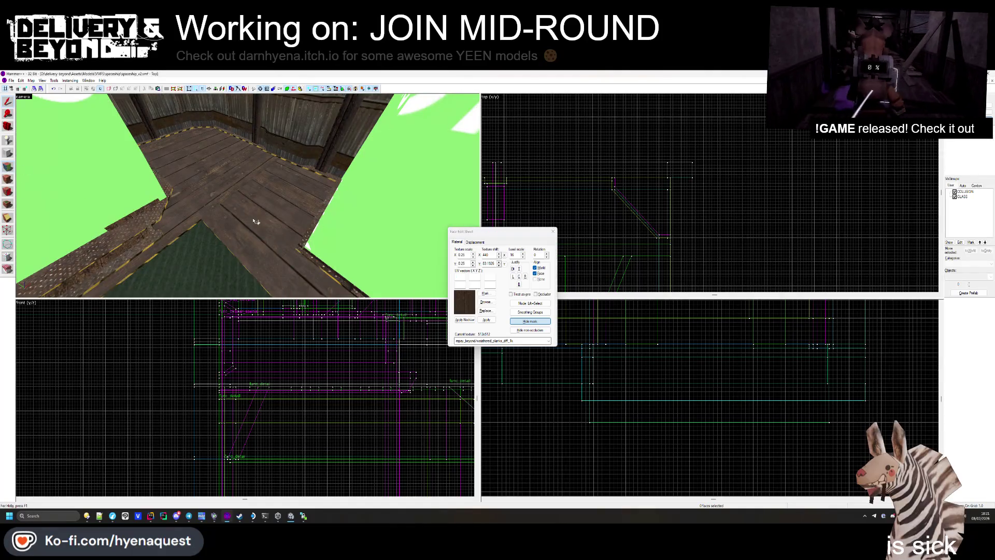
{"action": "left_click", "coordinate": [486, 301]}
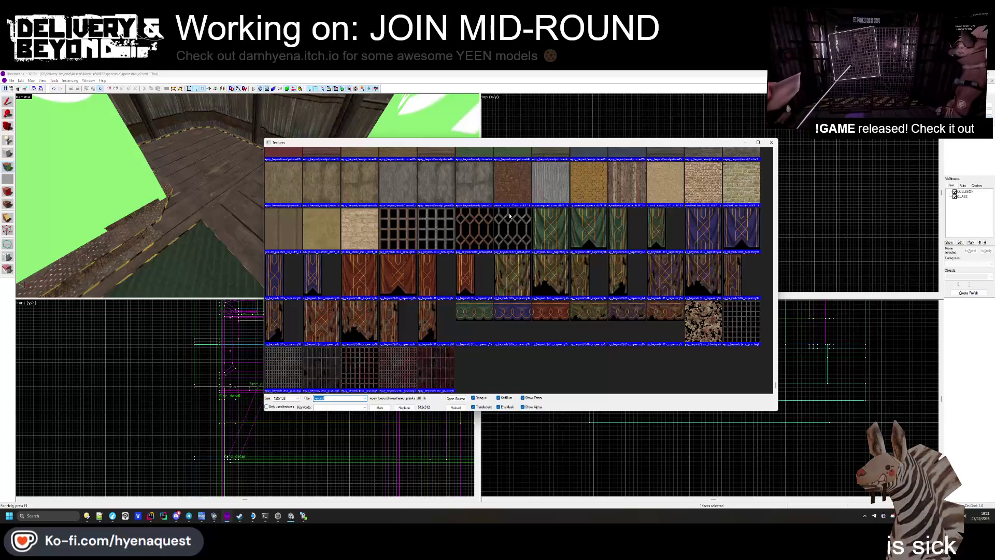
{"action": "scroll", "coordinate": [509, 213], "scroll_direction": "down", "scroll_amount": 3}
{"action": "double_click", "coordinate": [548, 281]}
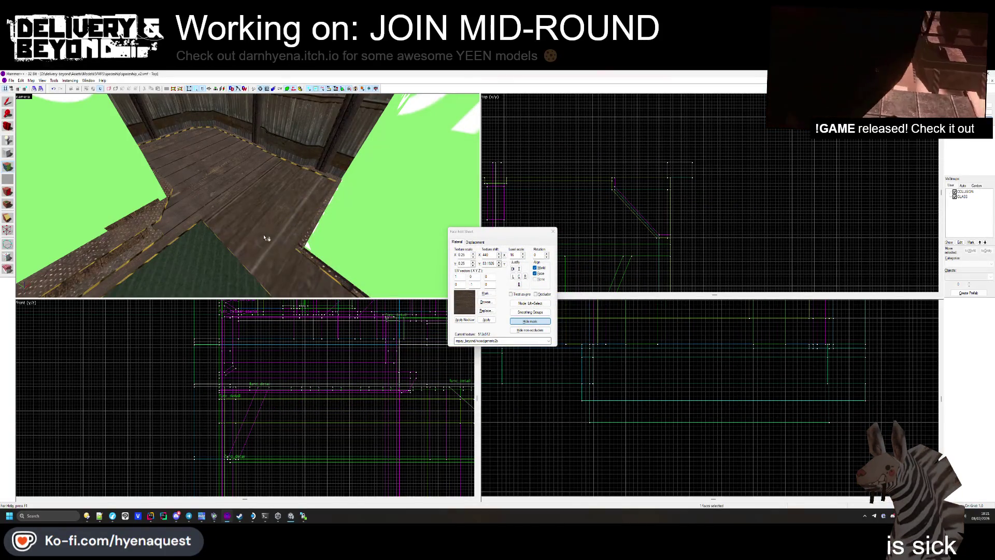
{"action": "key", "text": "w"}
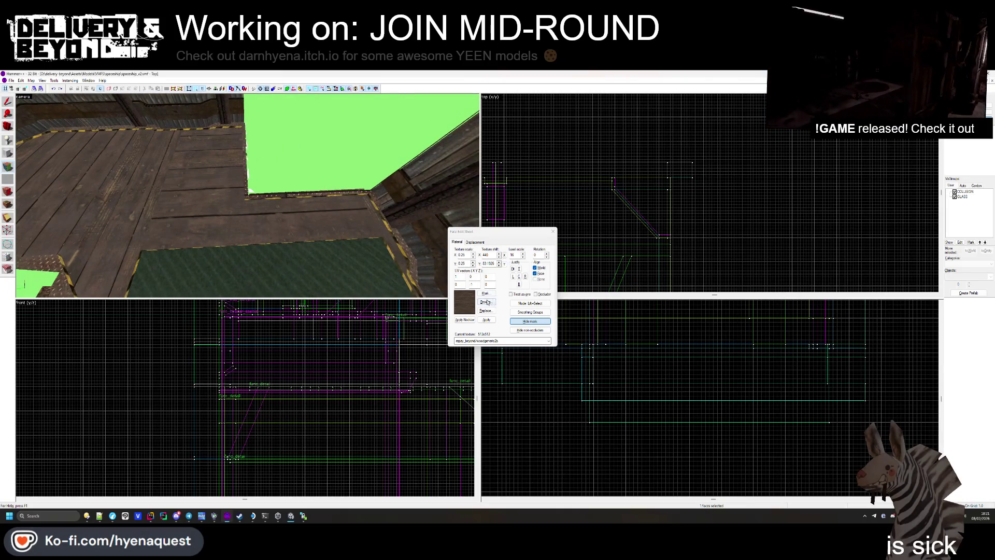
- Replace the floor texture with the herringbone repay_beyond/woodflooring2c
{"action": "left_click", "coordinate": [487, 302]}
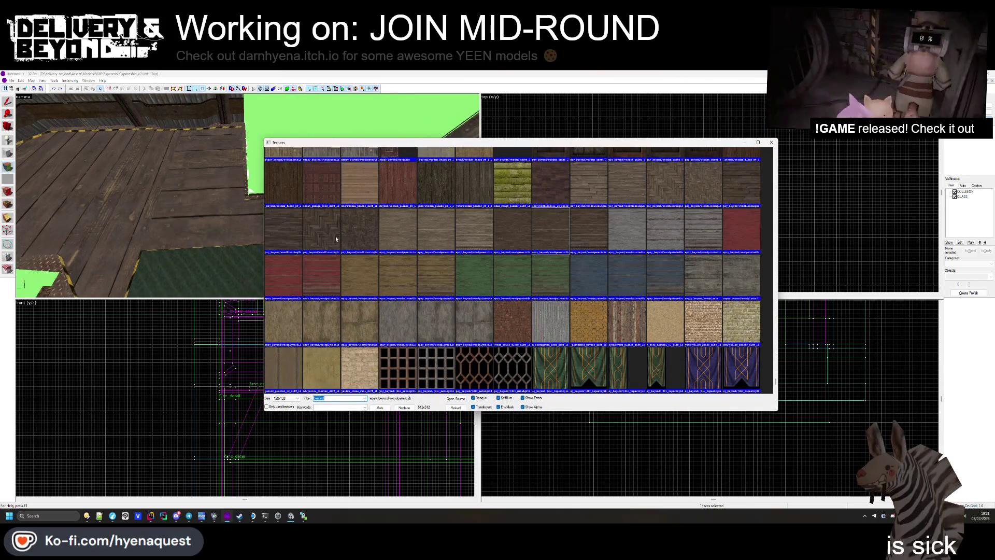
{"action": "double_click", "coordinate": [336, 239]}
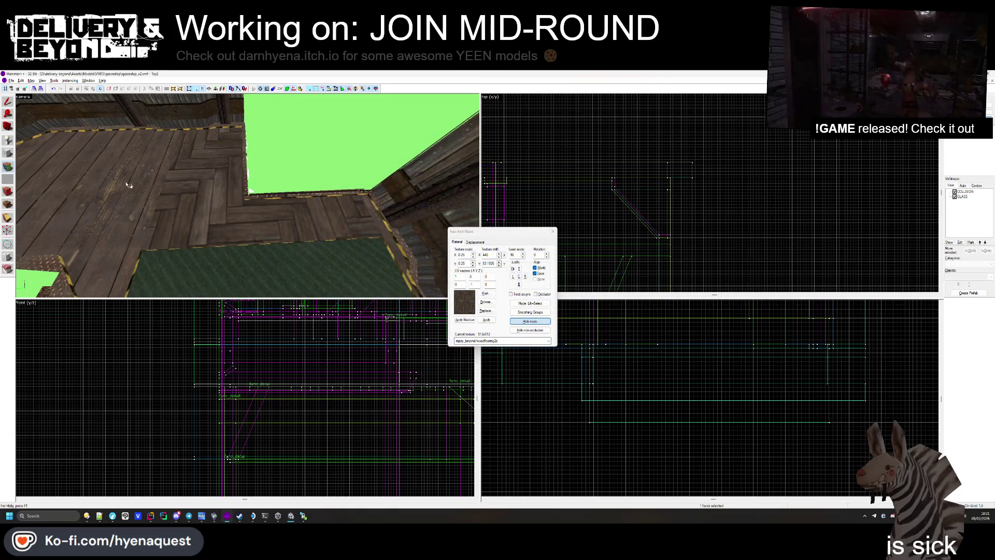
{"action": "key", "text": "z"}
{"action": "key", "text": "w"}
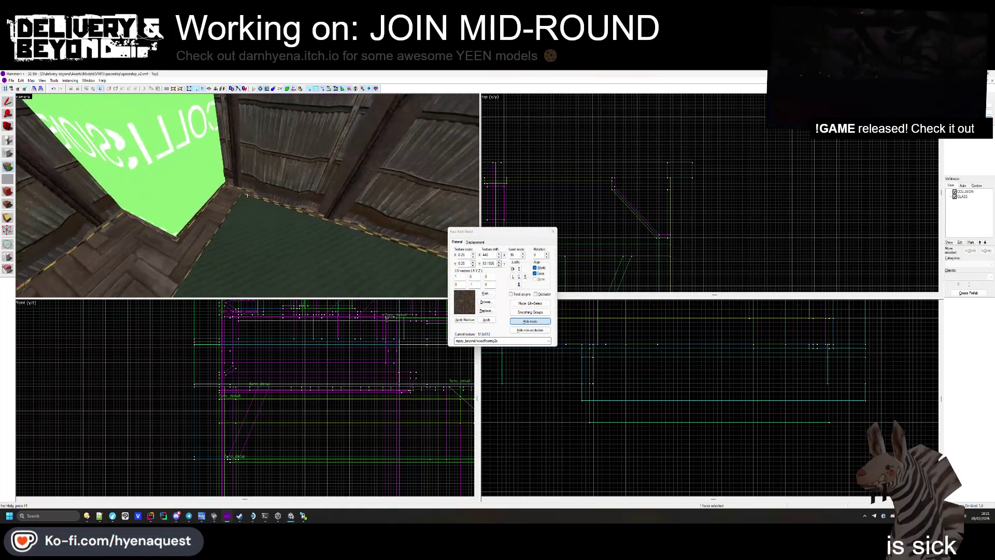
{"action": "key", "text": "s"}
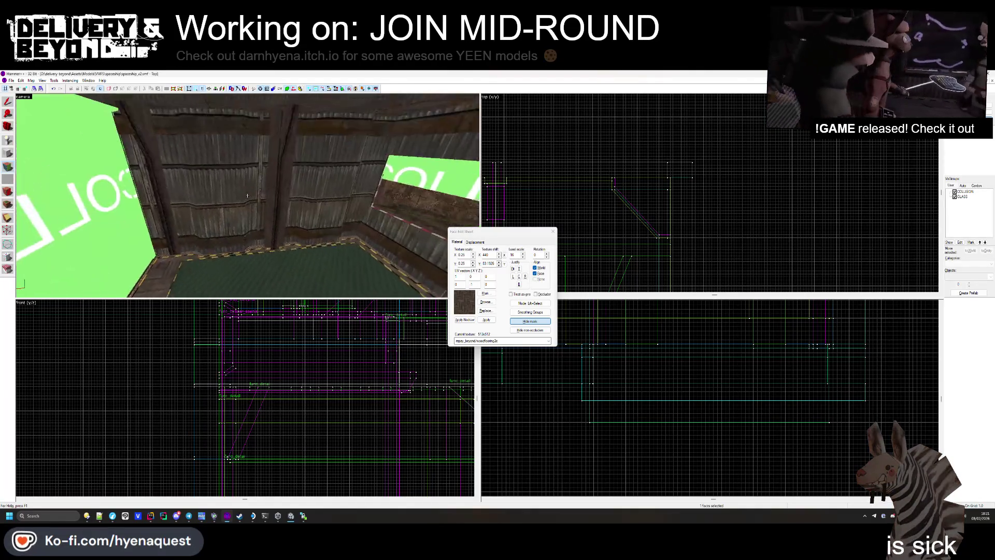
{"action": "key", "text": "s"}
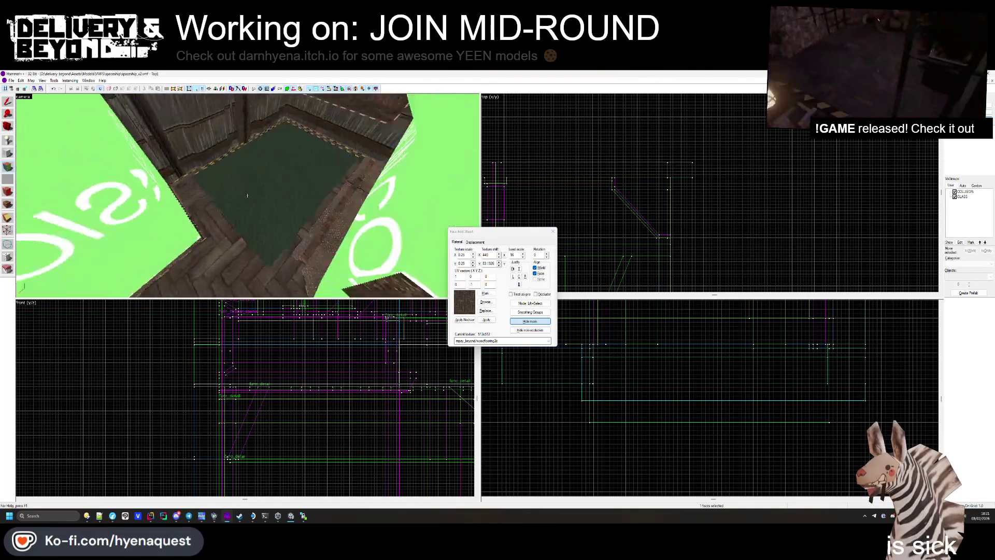
{"action": "key", "text": "s"}
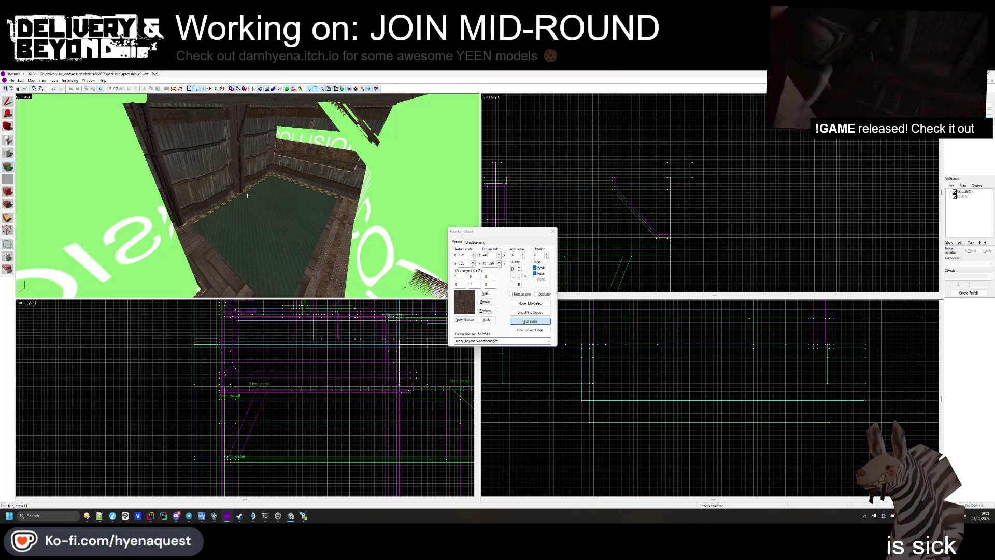
{"action": "key", "text": "w"}
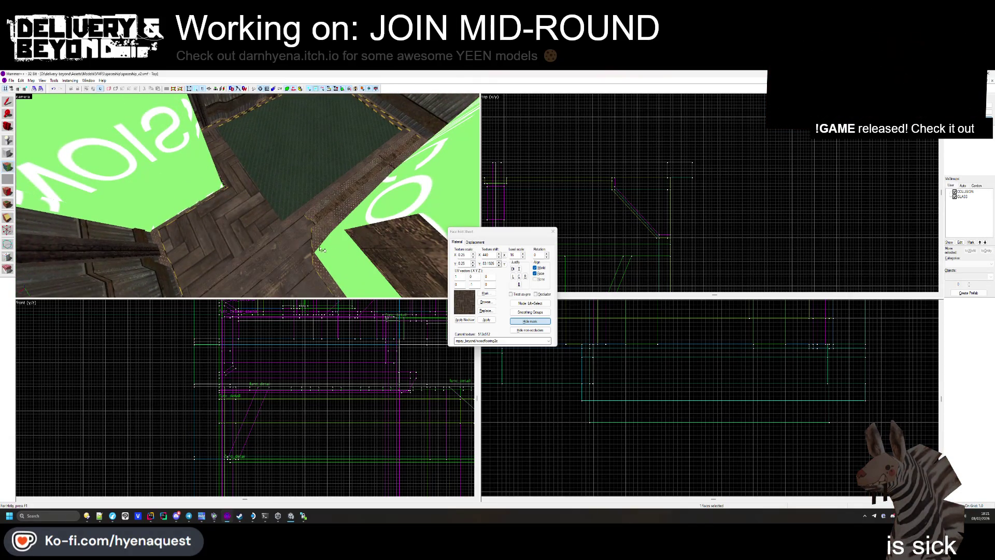
{"action": "key", "text": "w"}
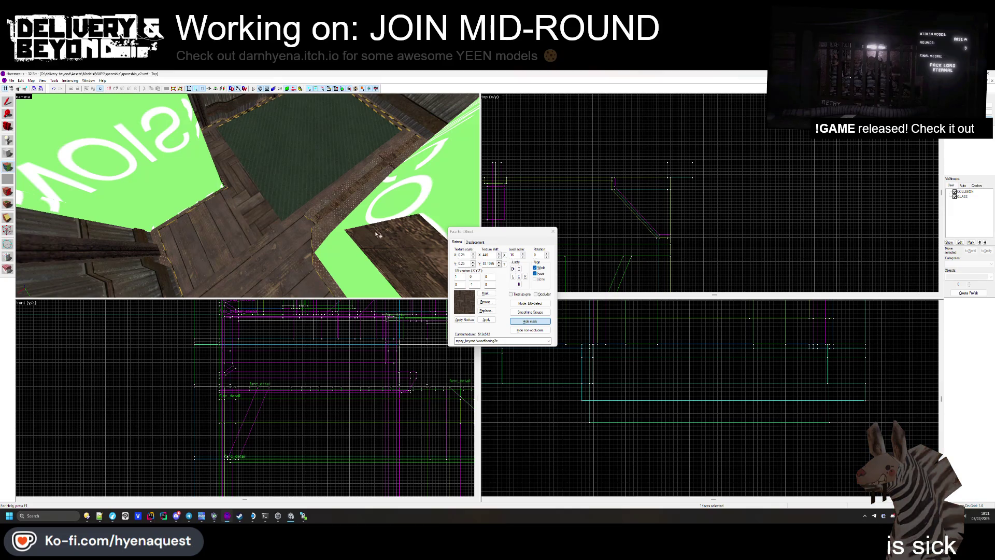
- Adjust the floor texture's X scale and close the Face Edit Sheet
{"action": "left_click", "coordinate": [473, 256]}
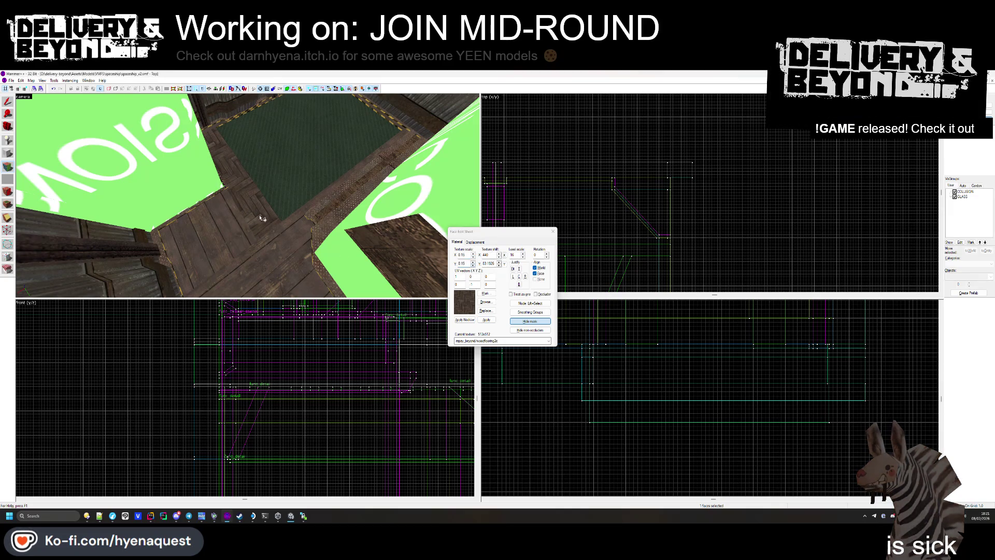
{"action": "key", "text": "w"}
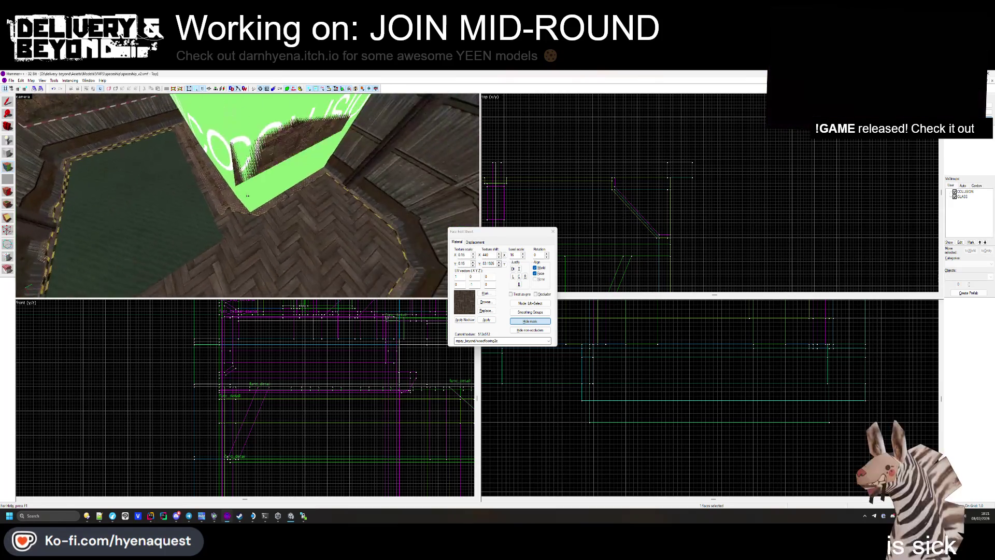
{"action": "key", "text": "w"}
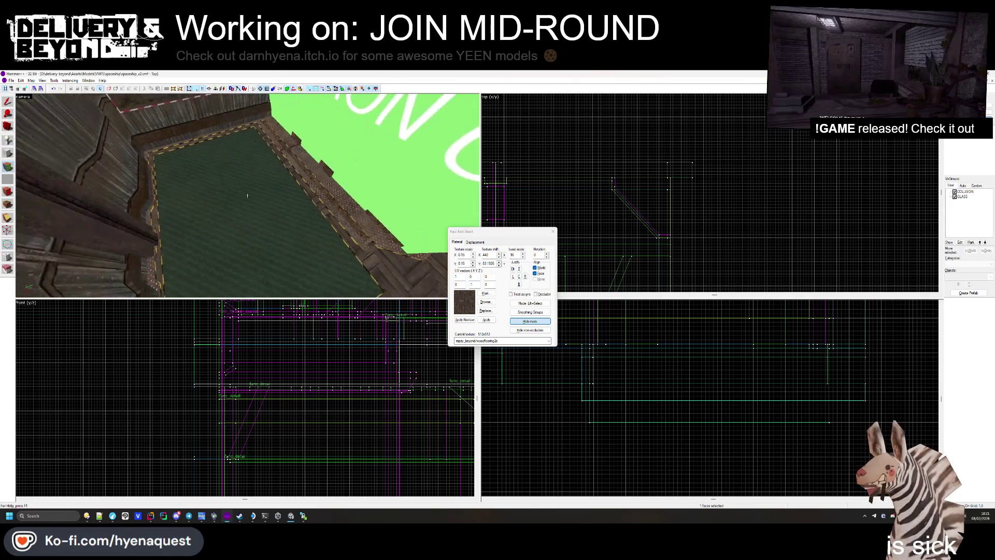
{"action": "key", "text": "w"}
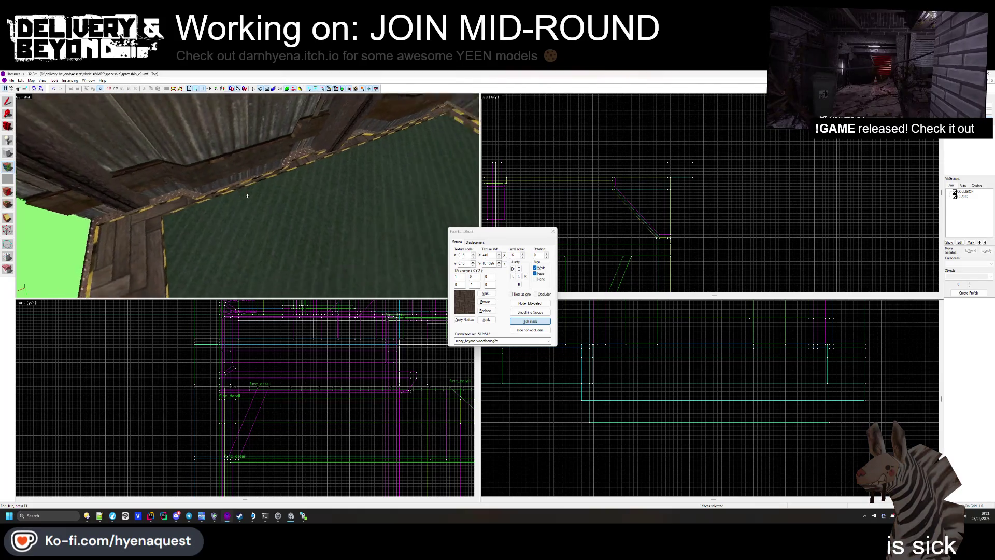
{"action": "key", "text": "s"}
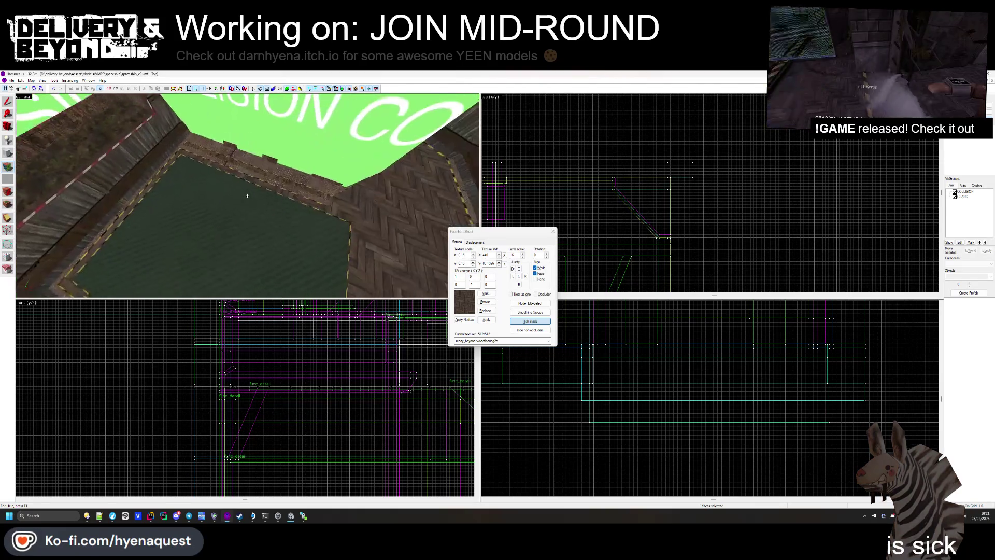
{"action": "left_click", "coordinate": [553, 231]}
{"action": "key", "text": "z"}
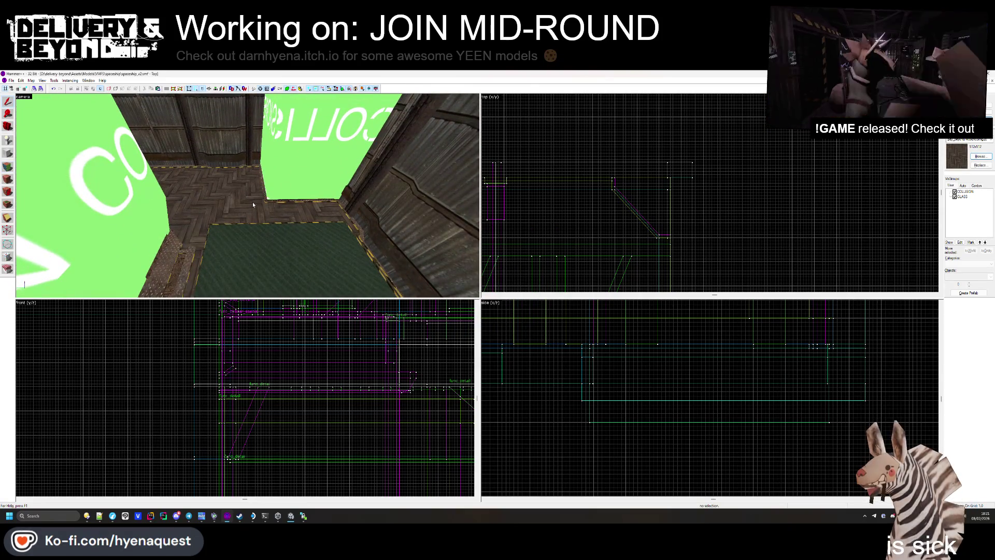
{"action": "mouse_move", "coordinate": [248, 195]}
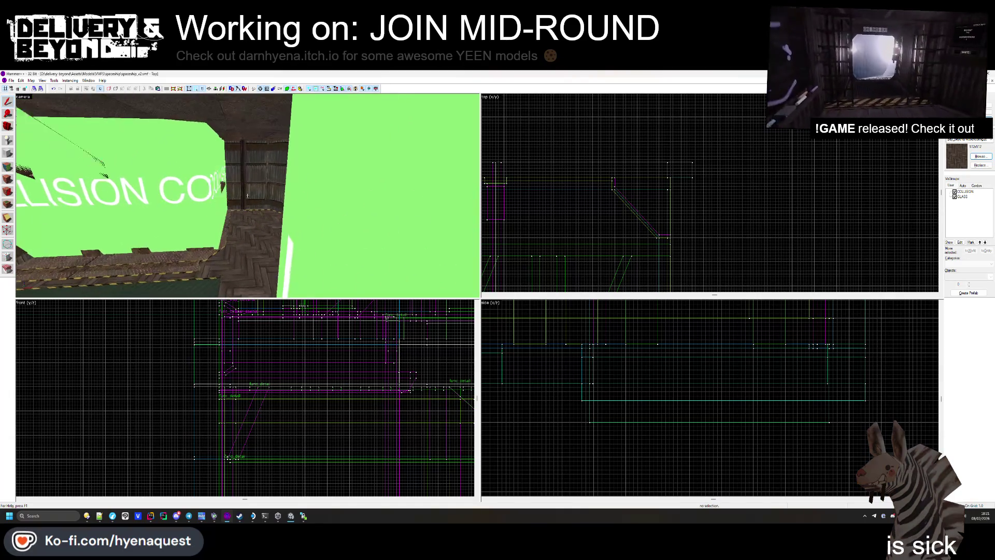
{"action": "key", "text": "w"}
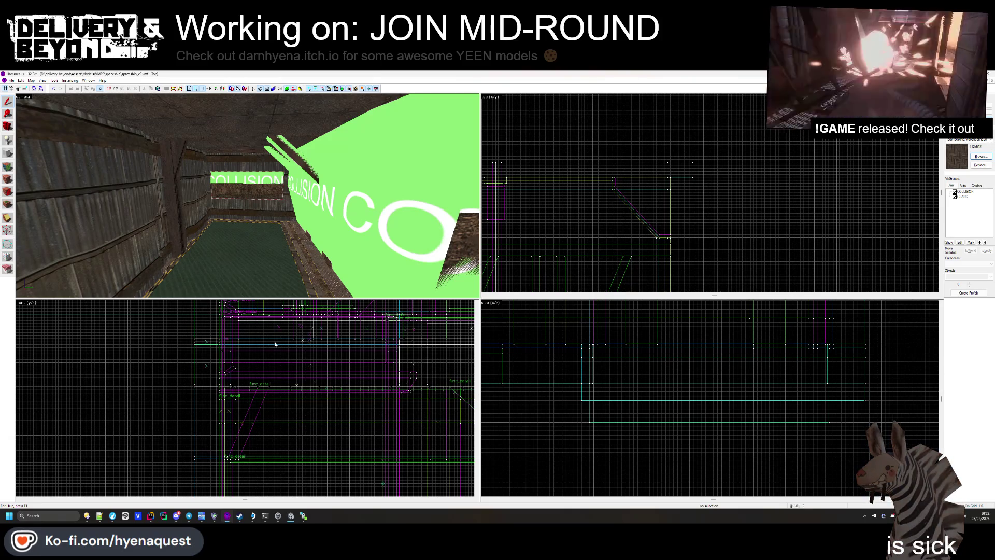
{"action": "key", "text": "z"}
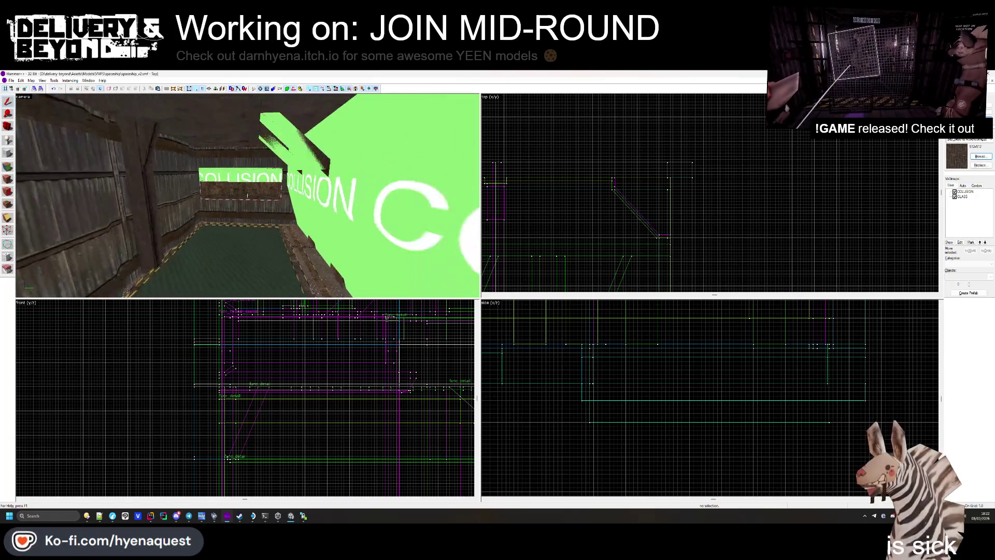
{"action": "key", "text": "z"}
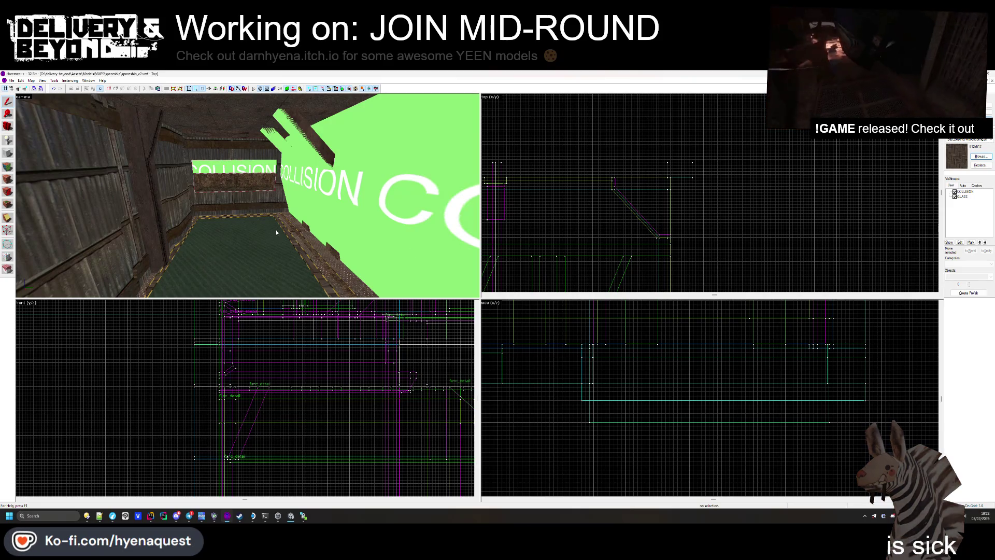
{"action": "left_click_drag", "start_coordinate": [277, 231], "coordinate": [248, 196]}
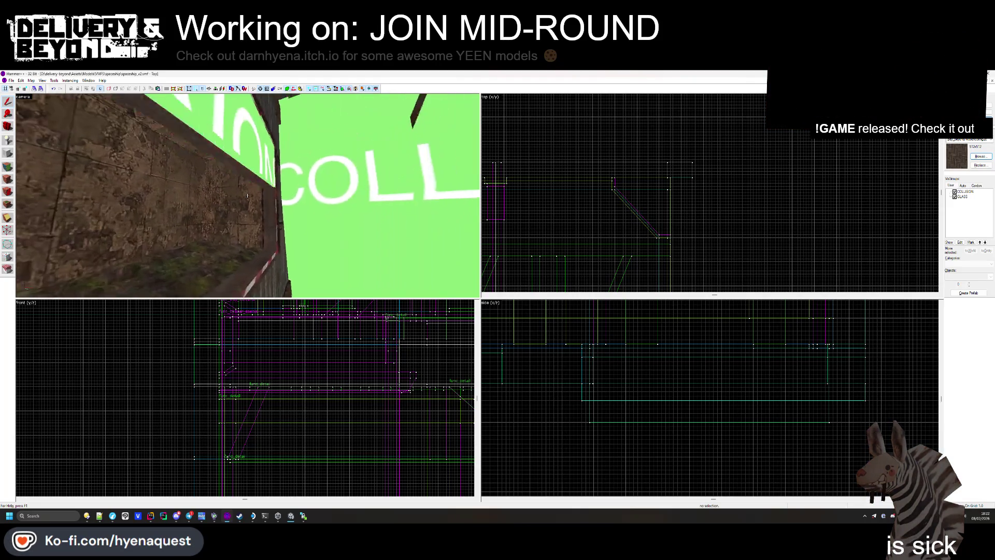
{"action": "key", "text": "w"}
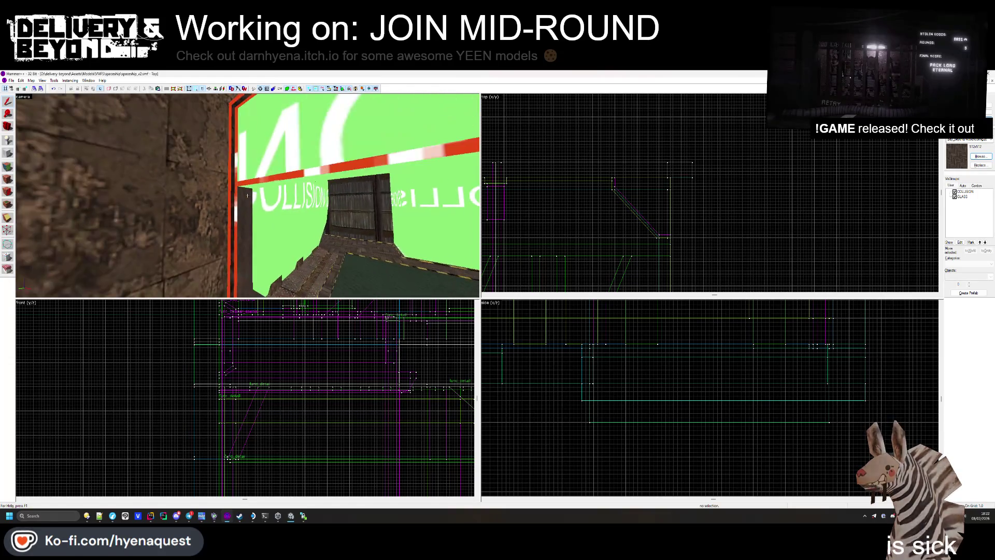
{"action": "key", "text": "w"}
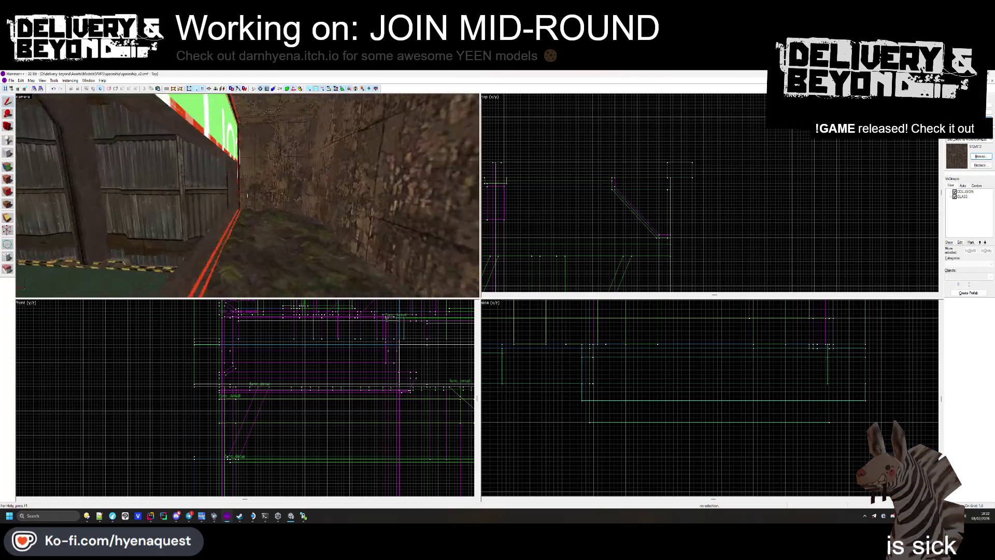
{"action": "key", "text": "w"}
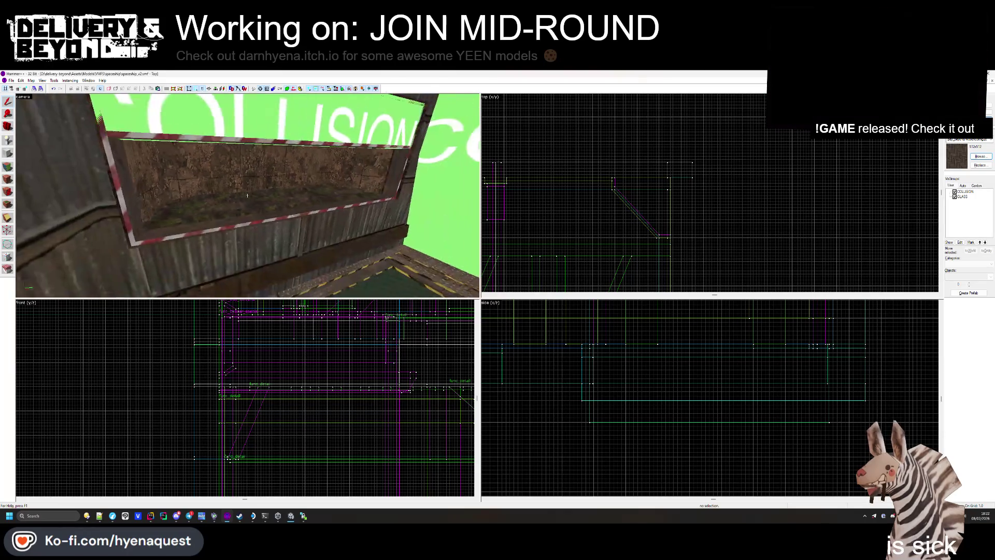
{"action": "left_click", "coordinate": [253, 273]}
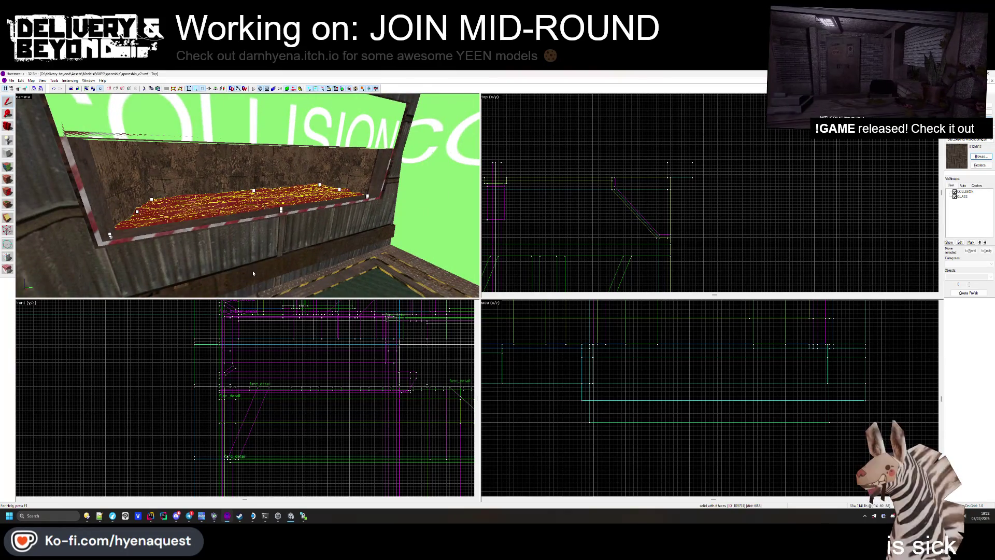
{"action": "key", "text": "shift+a"}
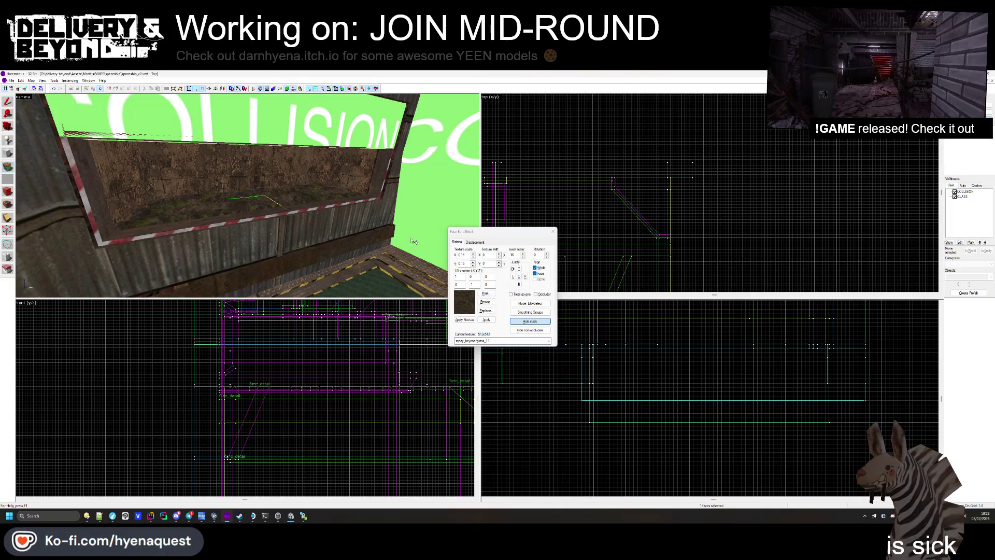
{"action": "left_click", "coordinate": [475, 242]}
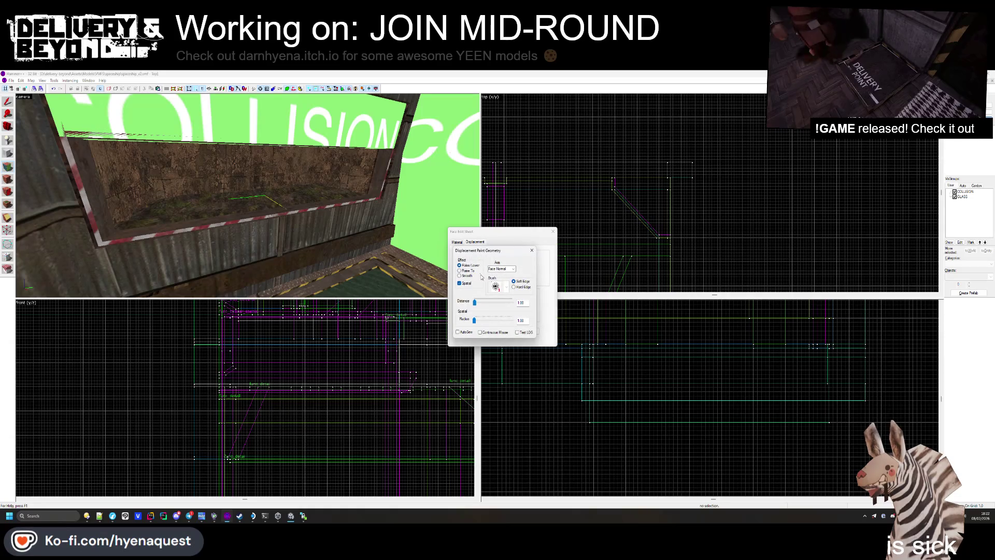
{"action": "left_click", "coordinate": [501, 320]}
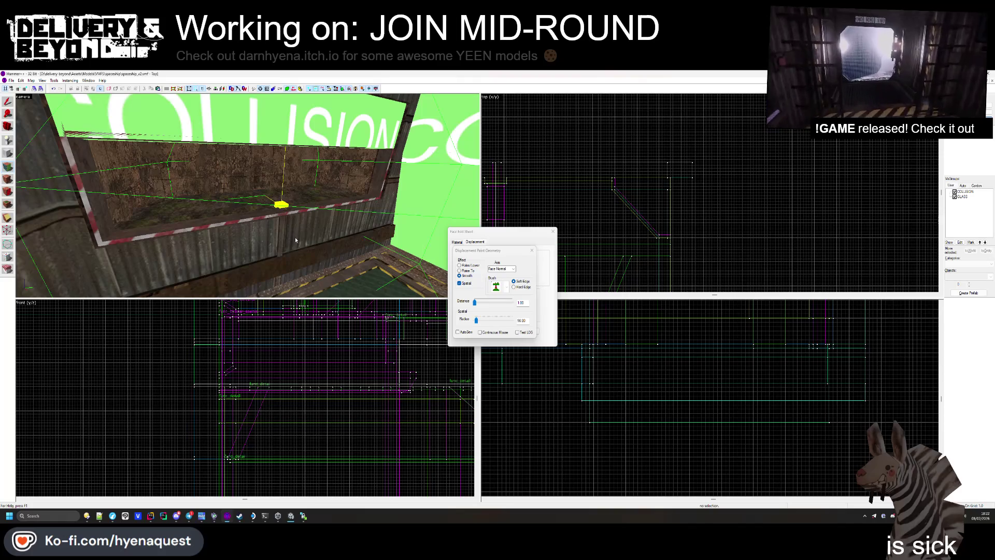
{"action": "left_click", "coordinate": [533, 251]}
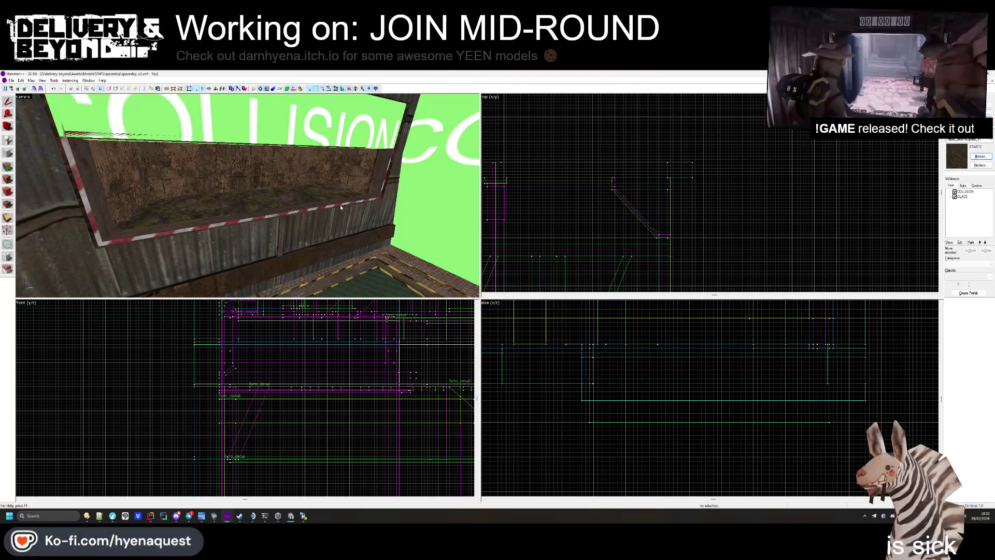
{"action": "key", "text": "z"}
{"action": "key", "text": "w"}
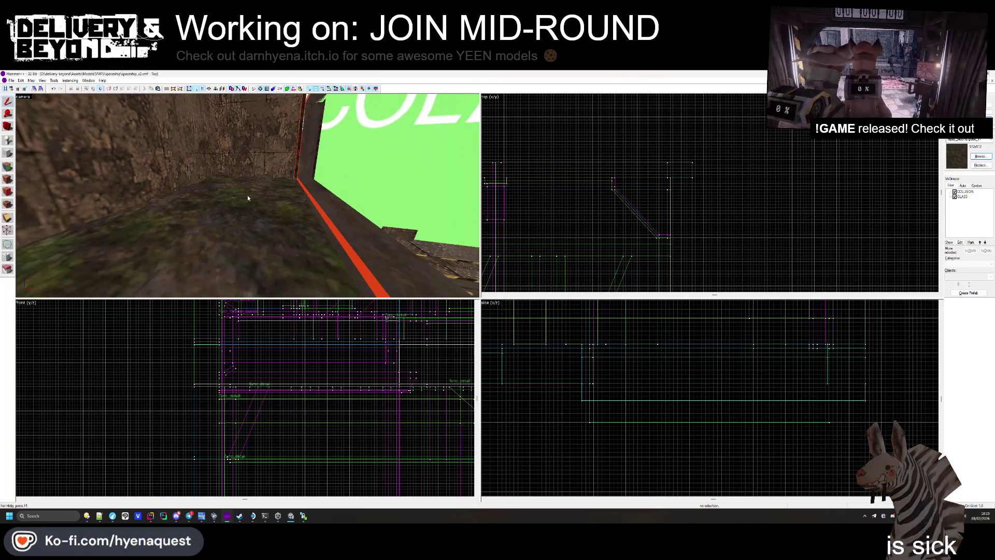
{"action": "key", "text": "w"}
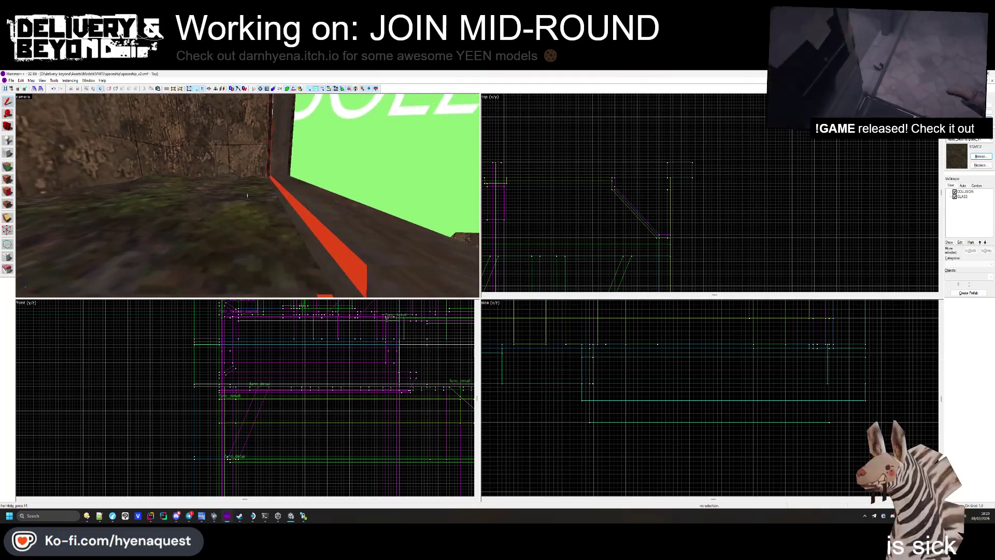
{"action": "left_click", "coordinate": [248, 196]}
{"action": "scroll", "coordinate": [250, 398], "scroll_direction": "down", "scroll_amount": 3}
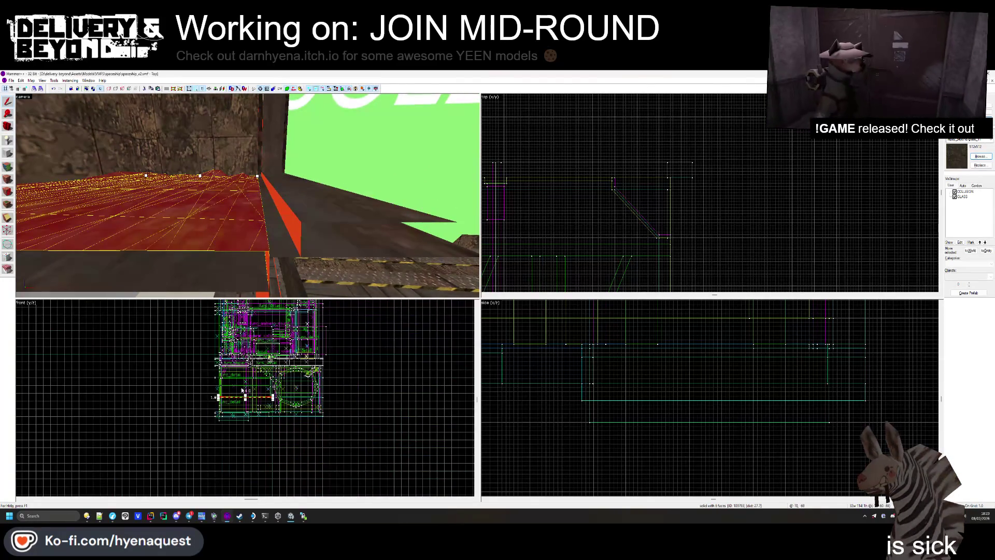
{"action": "scroll", "coordinate": [250, 398], "scroll_direction": "up", "scroll_amount": 5}
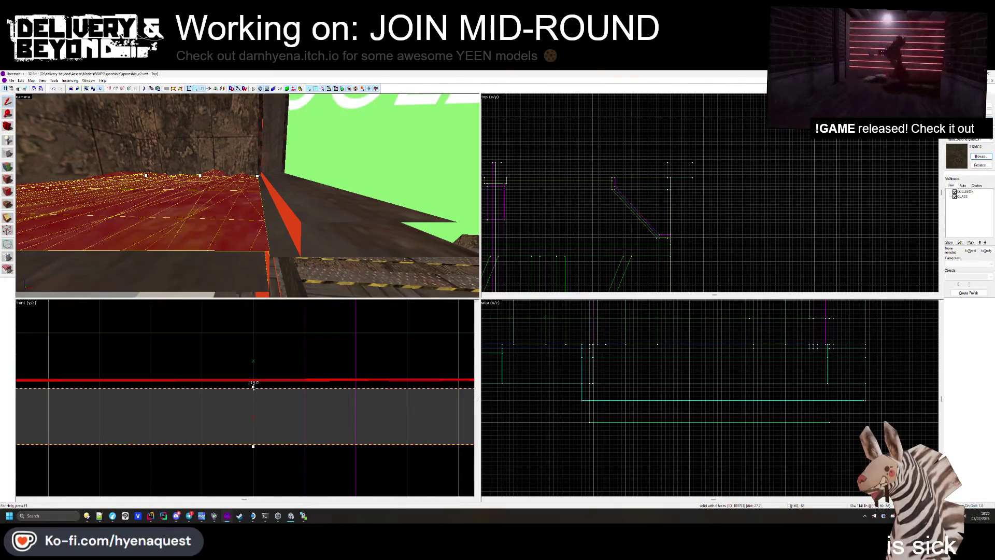
{"action": "key", "text": "Escape"}
{"action": "key", "text": "z"}
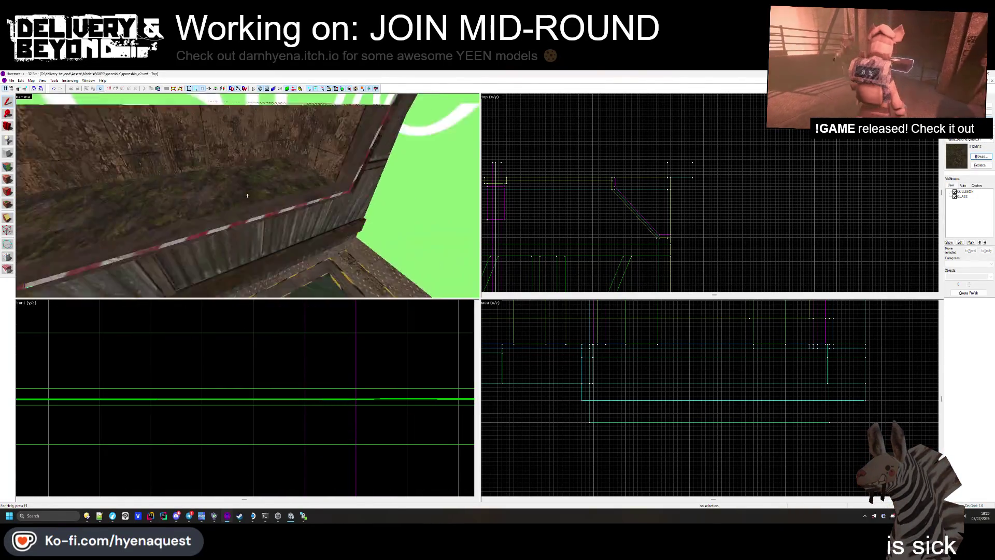
{"action": "left_click_drag", "start_coordinate": [248, 196], "coordinate": [247, 195]}
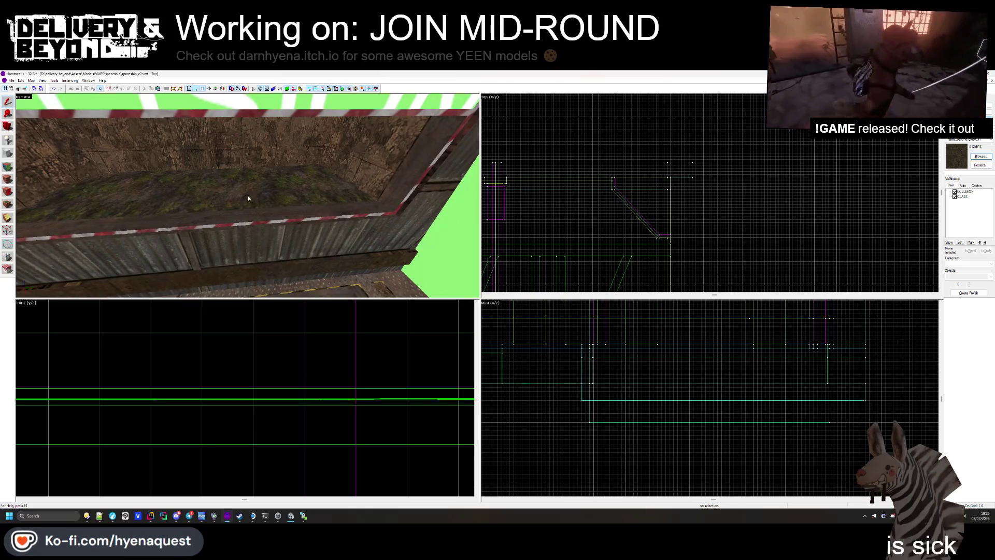
{"action": "left_click", "coordinate": [8, 154]}
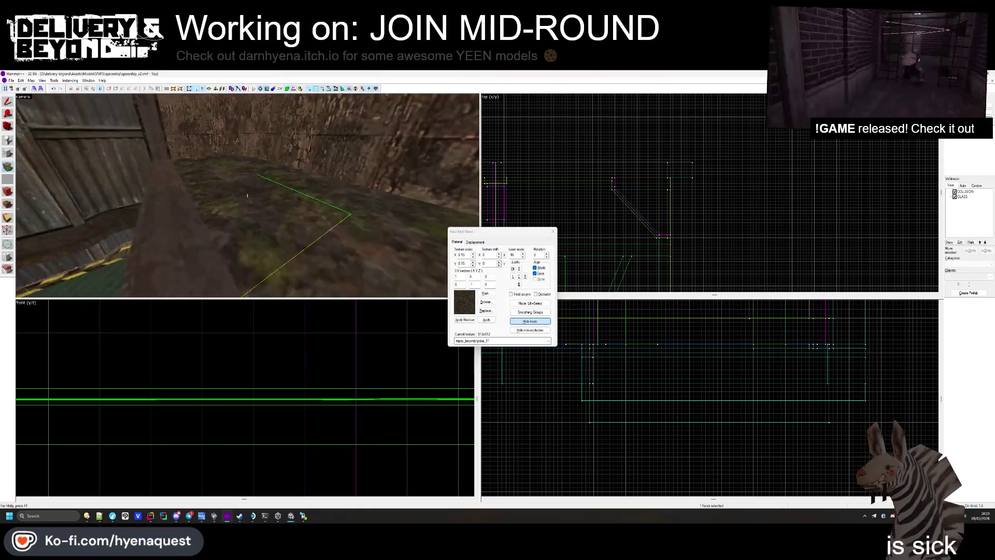
{"action": "left_click", "coordinate": [247, 195]}
{"action": "left_click_drag", "start_coordinate": [247, 195], "coordinate": [247, 195]}
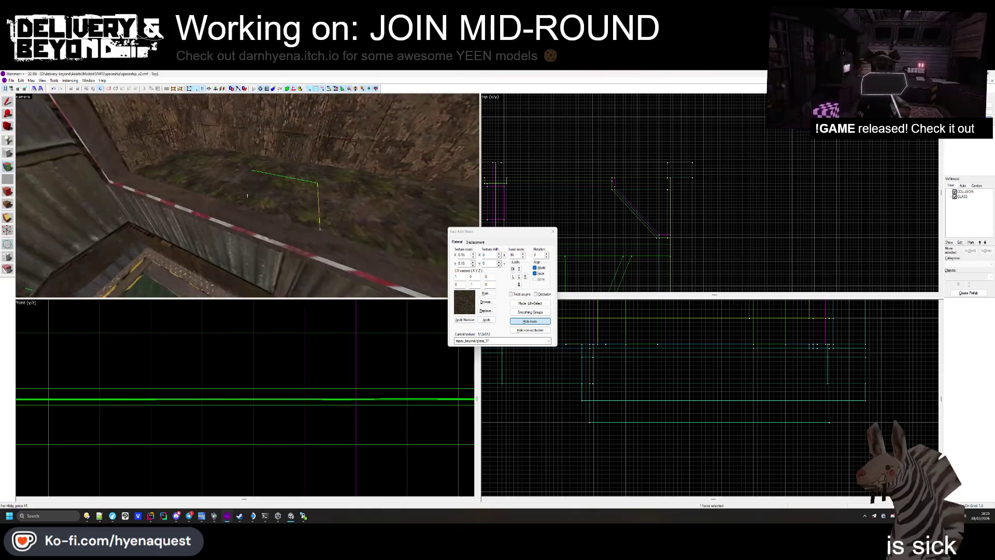
{"action": "left_click", "coordinate": [553, 231]}
{"action": "left_click_drag", "start_coordinate": [365, 208], "coordinate": [247, 195]}
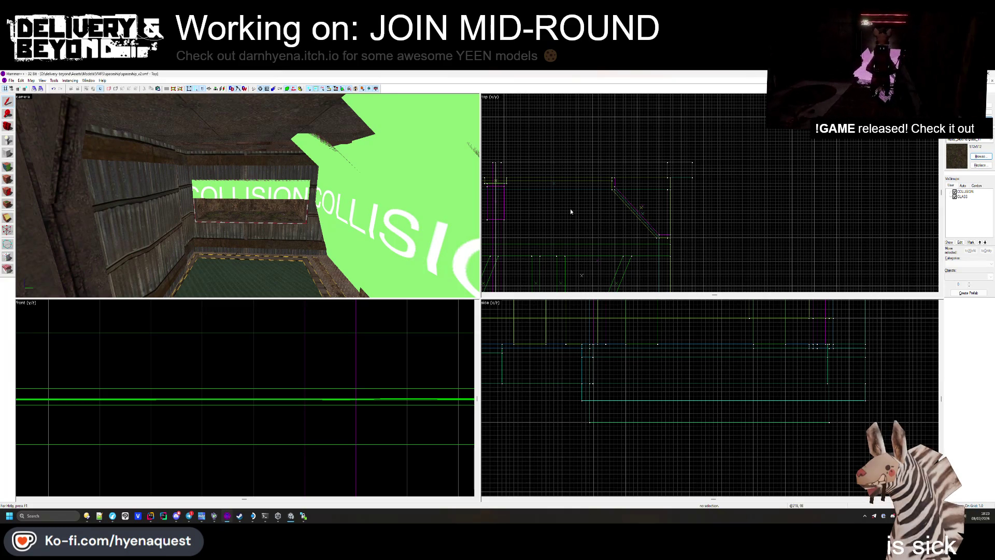
{"action": "key", "text": "z"}
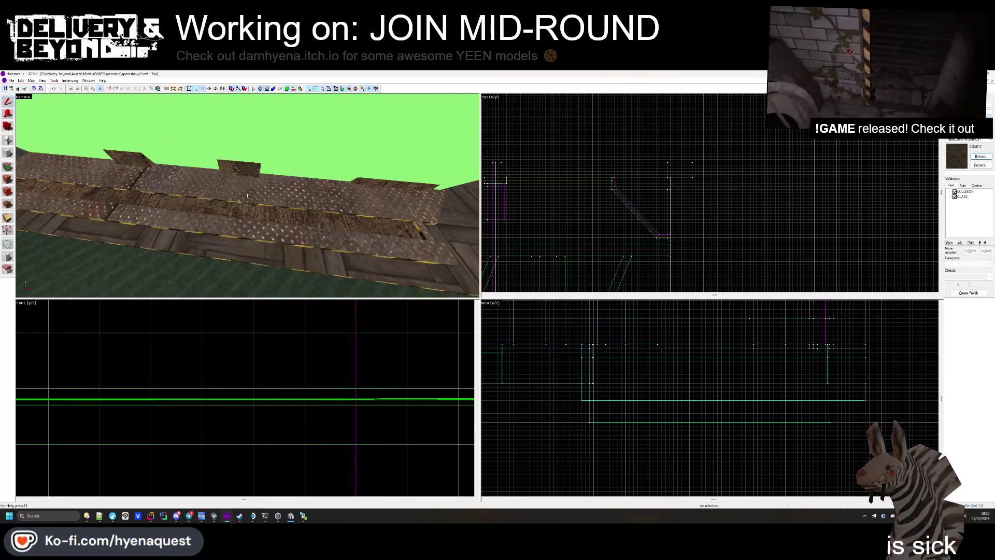
{"action": "mouse_move", "coordinate": [247, 195]}
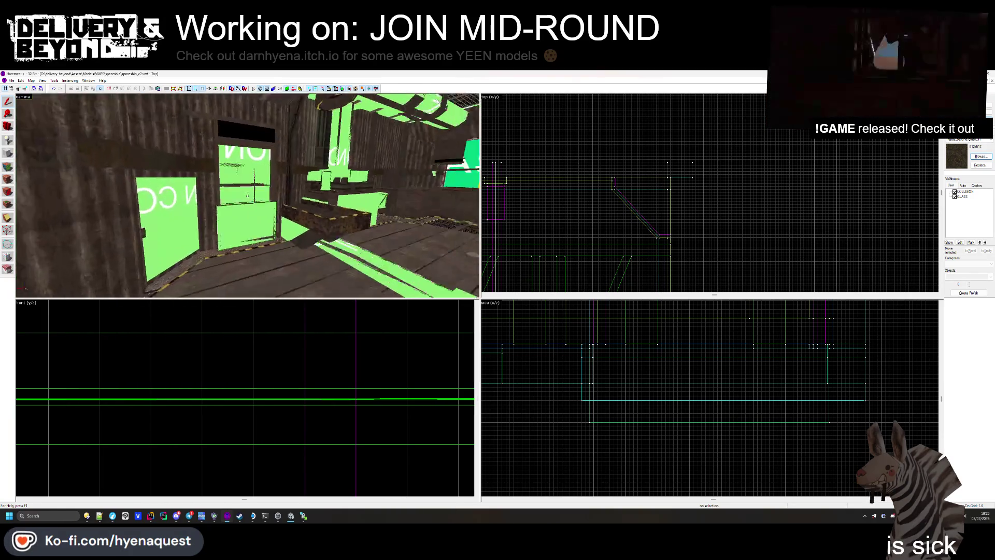
{"action": "key", "text": "s"}
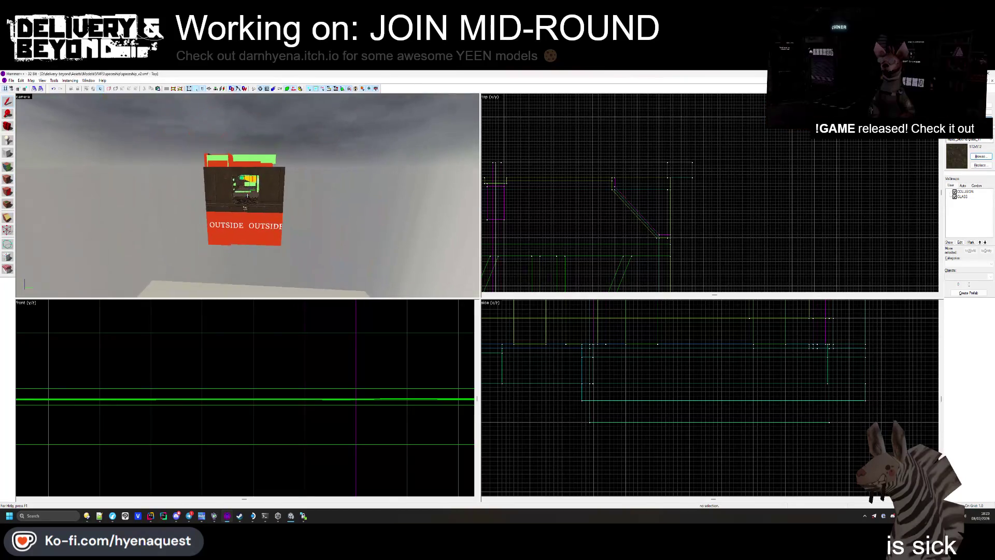
{"action": "key", "text": "w"}
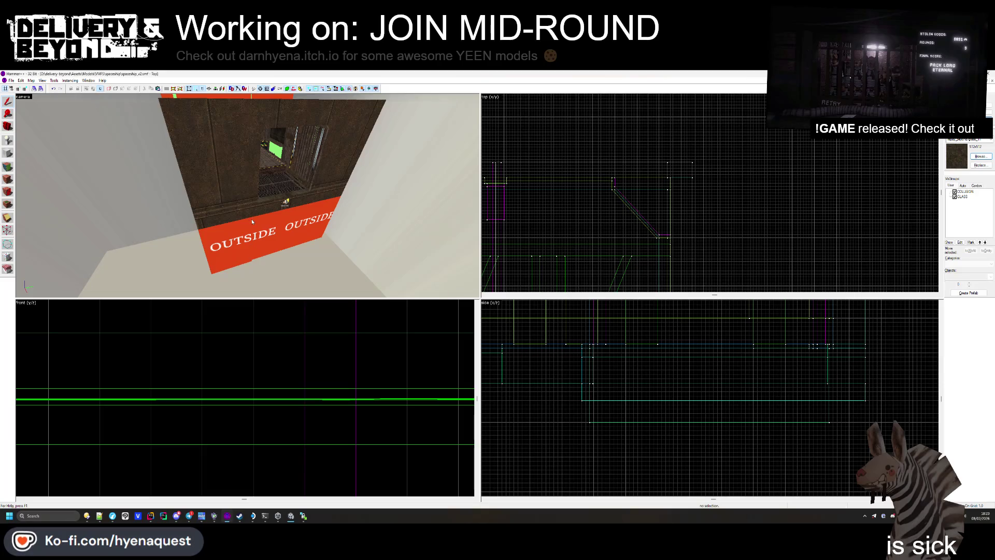
{"action": "mouse_move", "coordinate": [252, 222]}
{"action": "left_mouse_down"}
{"action": "mouse_move", "coordinate": [247, 194]}
{"action": "mouse_move", "coordinate": [295, 220]}
{"action": "left_mouse_up"}
{"action": "left_click", "coordinate": [247, 195]}
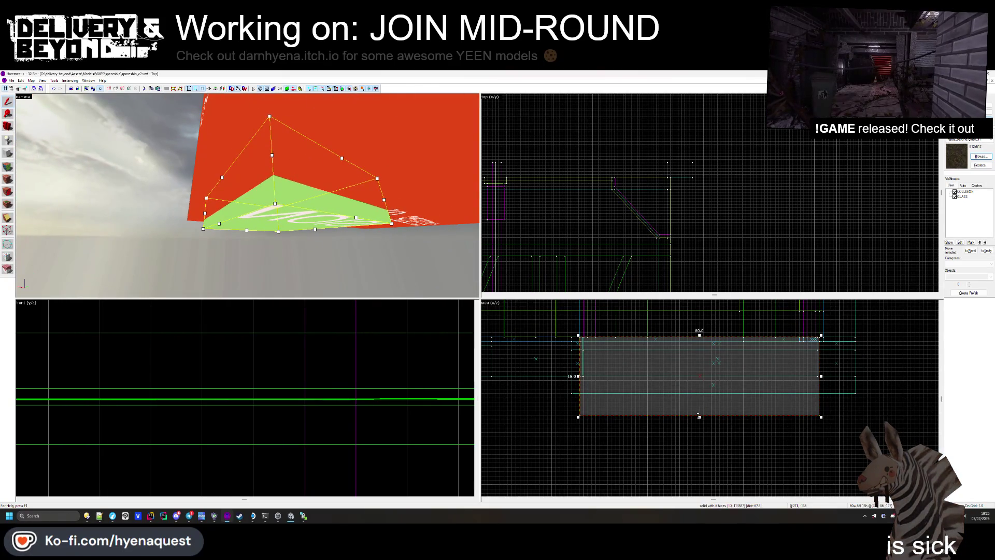
- Extend the red OUTSIDE brush from 12 to 13 units in the side view
{"action": "left_click", "coordinate": [695, 388]}
{"action": "left_click_drag", "start_coordinate": [695, 388], "coordinate": [695, 393]}
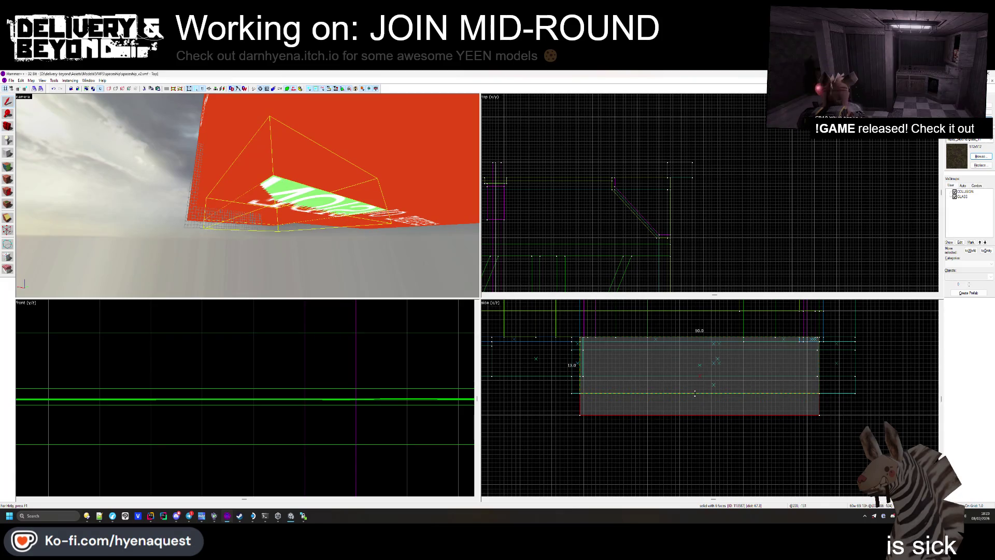
{"action": "key", "text": "Escape"}
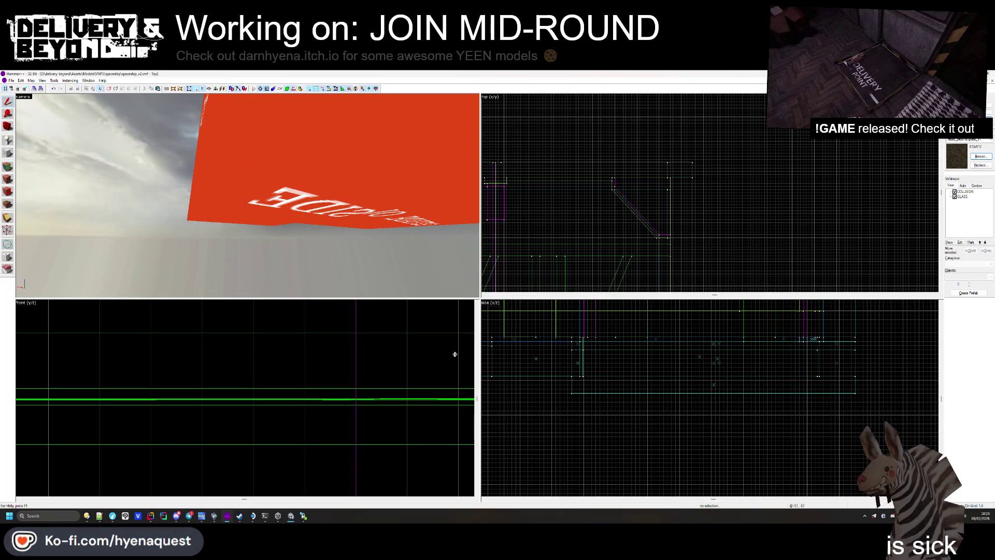
{"action": "left_click_drag", "start_coordinate": [247, 196], "coordinate": [249, 197]}
- Resize the thin brush beneath the OUTSIDE box
{"action": "left_click", "coordinate": [248, 197]}
{"action": "scroll", "coordinate": [618, 385], "scroll_direction": "up", "scroll_amount": 1}
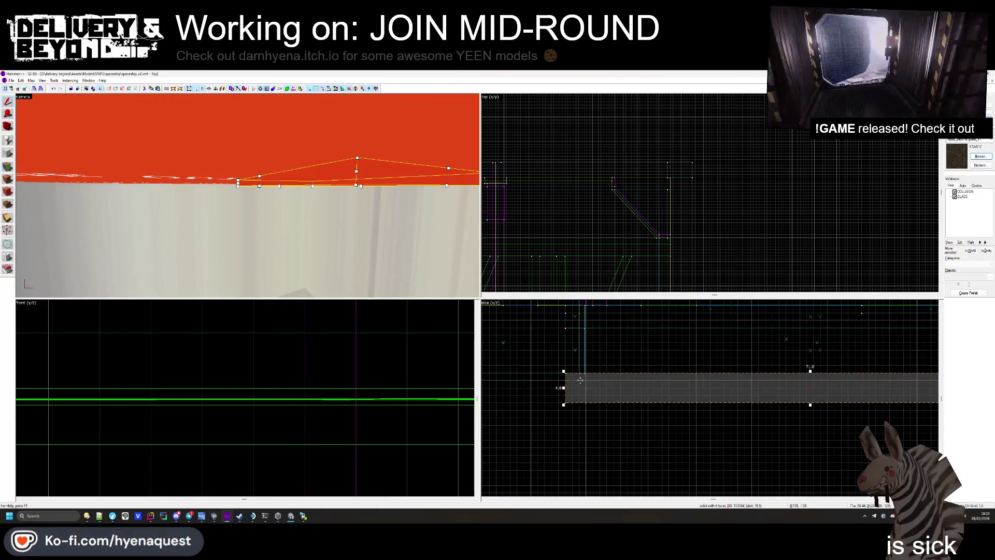
{"action": "left_click_drag", "start_coordinate": [810, 405], "coordinate": [804, 376]}
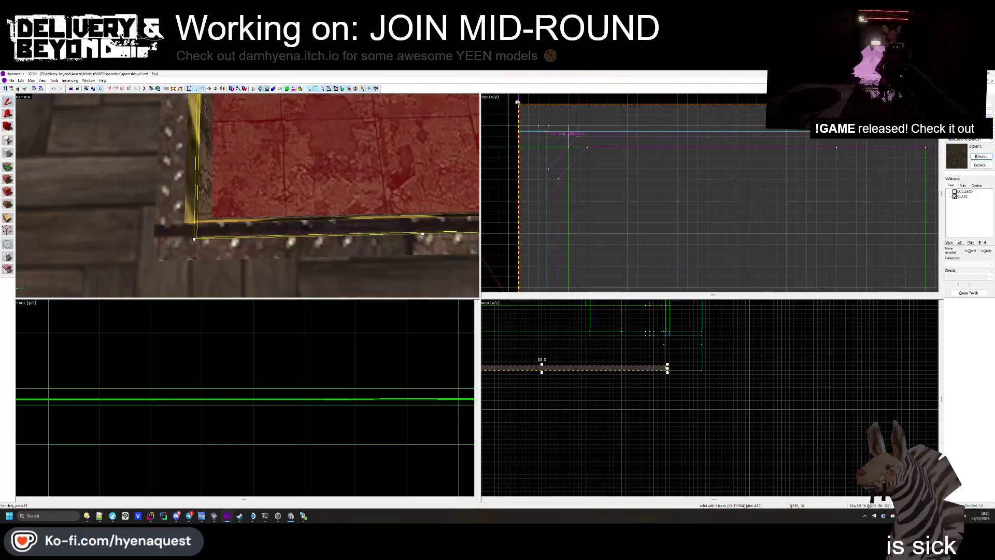
{"action": "mouse_move", "coordinate": [516, 102]}
{"action": "left_mouse_down"}
{"action": "mouse_move", "coordinate": [535, 159]}
{"action": "mouse_move", "coordinate": [537, 124]}
{"action": "left_mouse_up"}
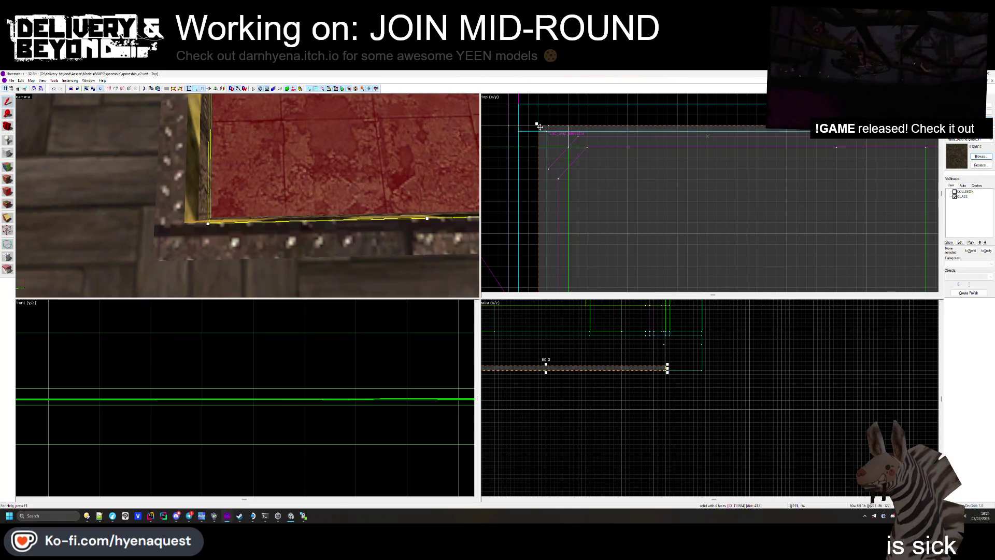
{"action": "key", "text": "z"}
{"action": "key", "text": "w"}
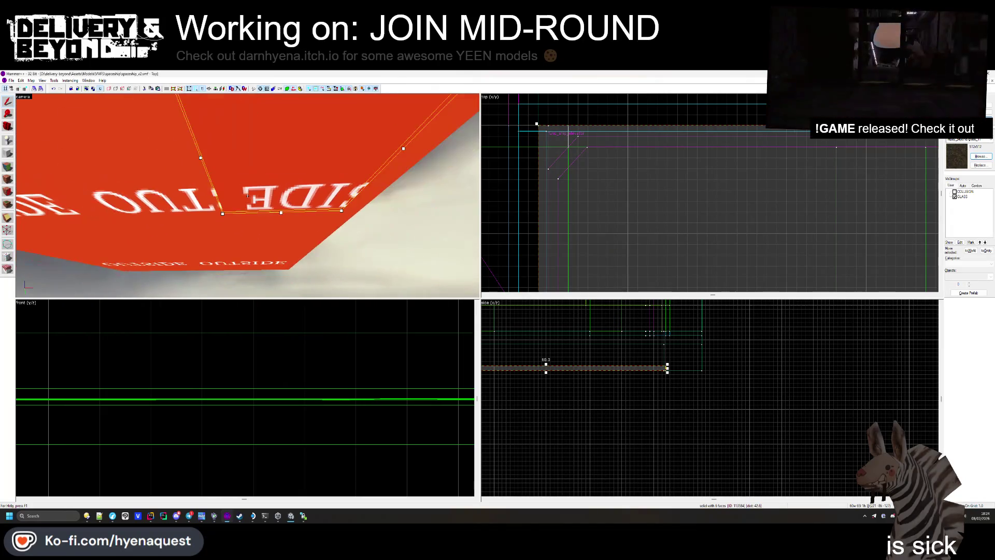
- Show the COLLISION brushes and bring the 'lava lamp vr chat' Firefox results over the editor
{"action": "key", "text": "Escape"}
{"action": "key", "text": "w"}
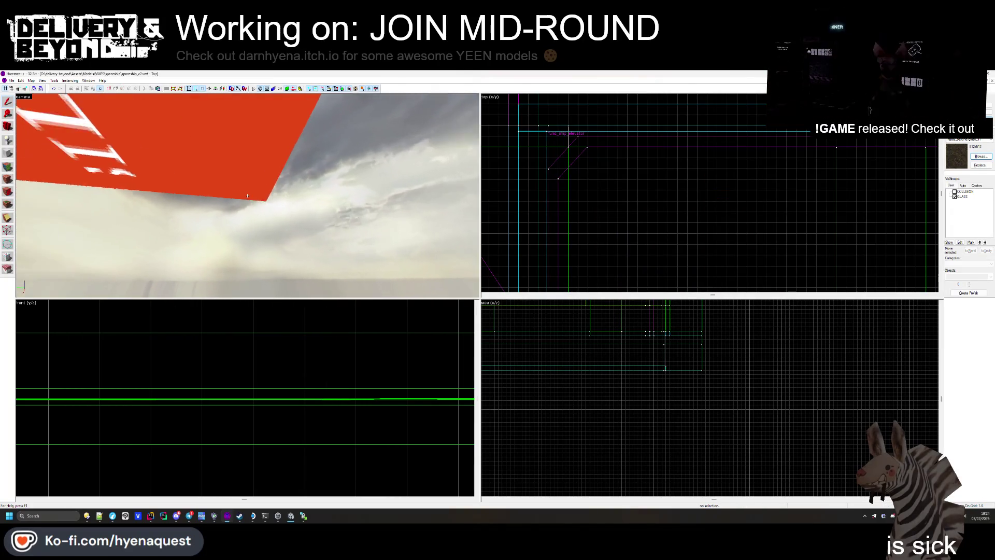
{"action": "key", "text": "w"}
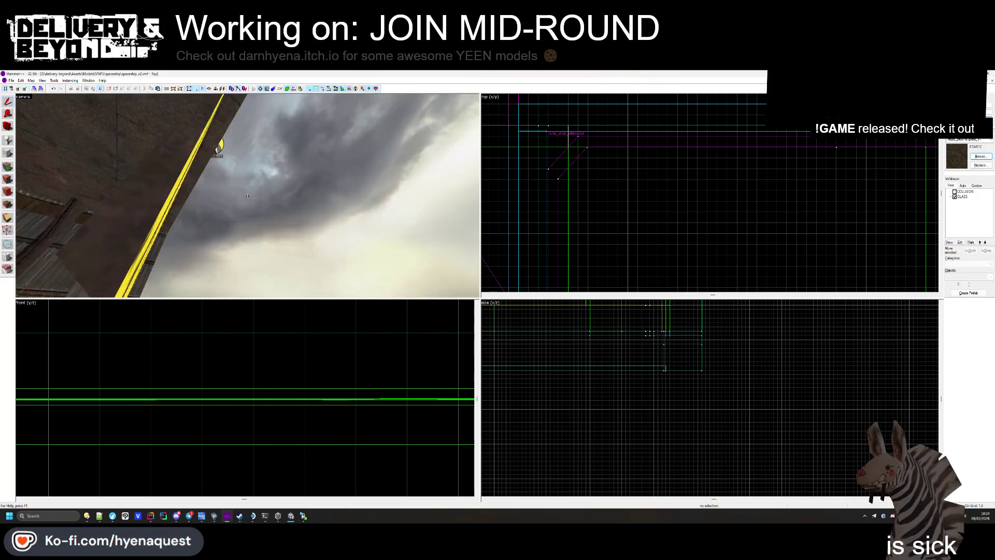
{"action": "key", "text": "w"}
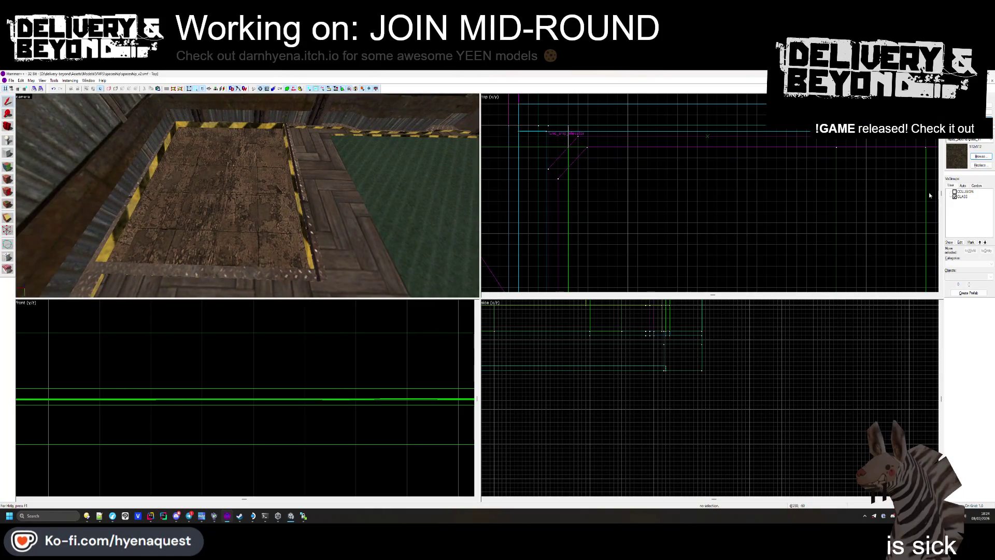
{"action": "left_click", "coordinate": [954, 191]}
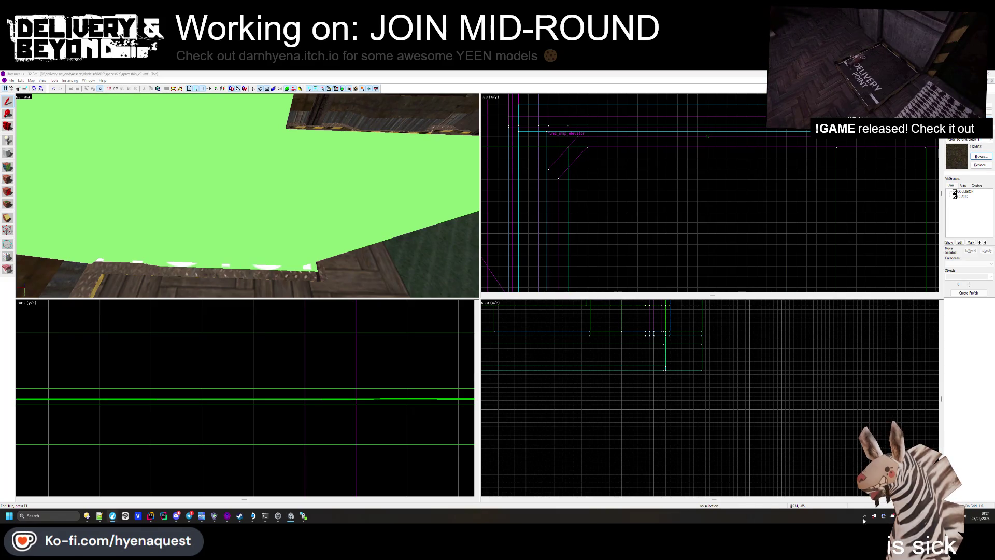
{"action": "mouse_move", "coordinate": [994, 207]}
{"action": "left_mouse_down"}
{"action": "mouse_move", "coordinate": [927, 219]}
{"action": "mouse_move", "coordinate": [588, 147]}
{"action": "left_mouse_up"}
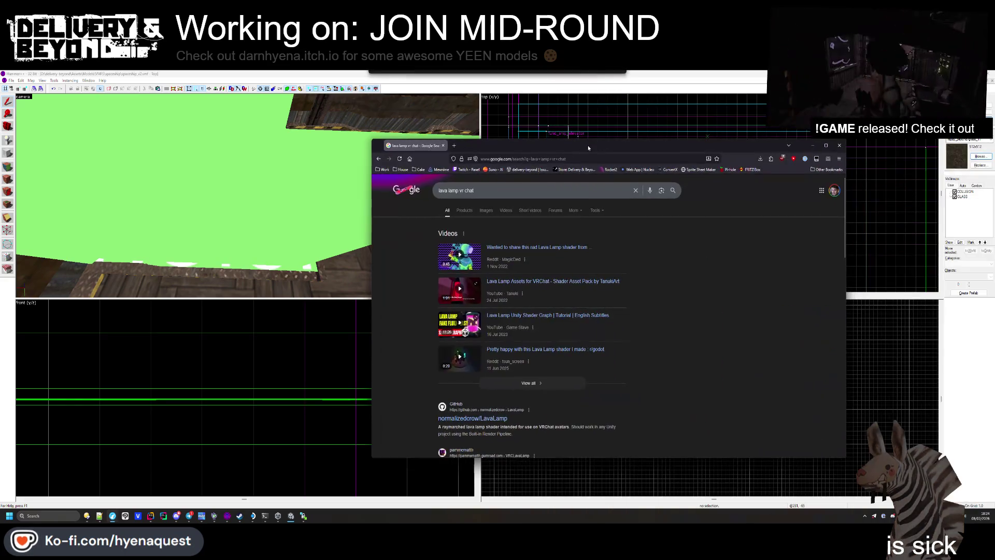
- Play the 'Lava Lamp Assets for VRChat' YouTube video in theater mode
{"action": "left_click", "coordinate": [564, 285]}
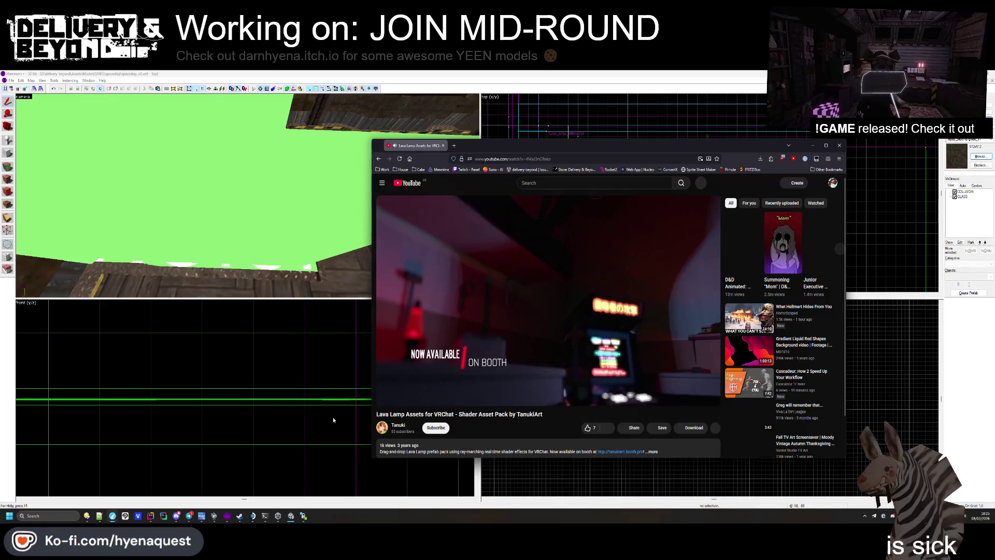
{"action": "mouse_move", "coordinate": [396, 390]}
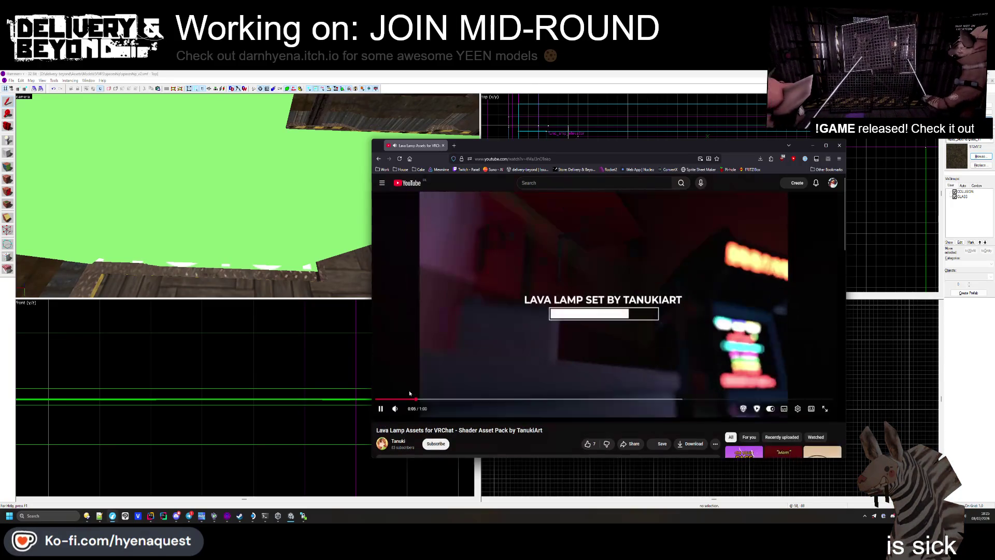
{"action": "key", "text": "t"}
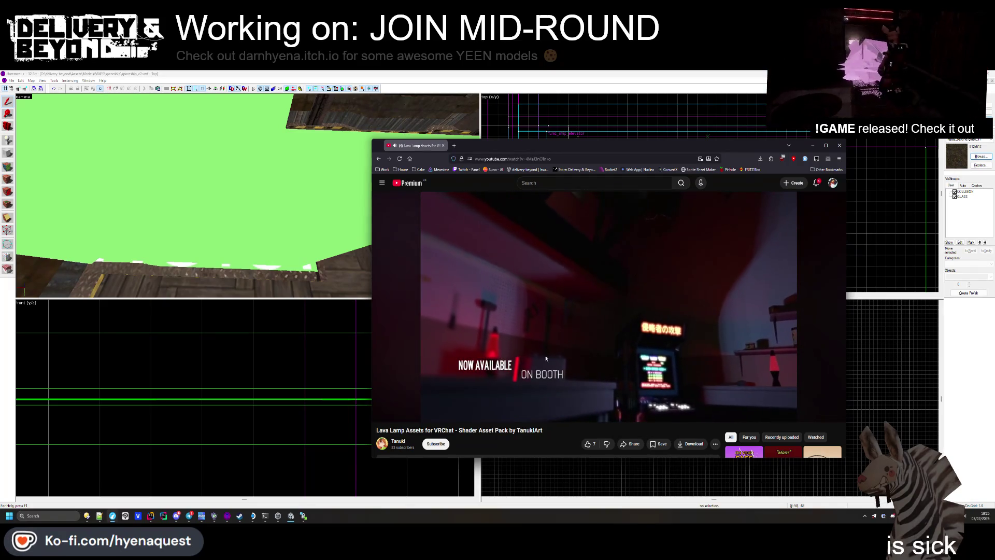
{"action": "mouse_move", "coordinate": [511, 400]}
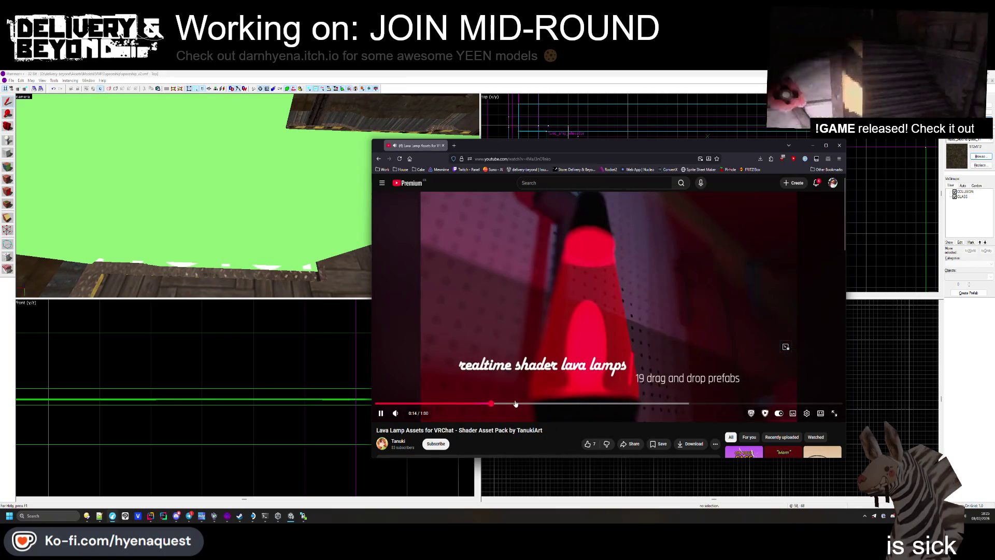
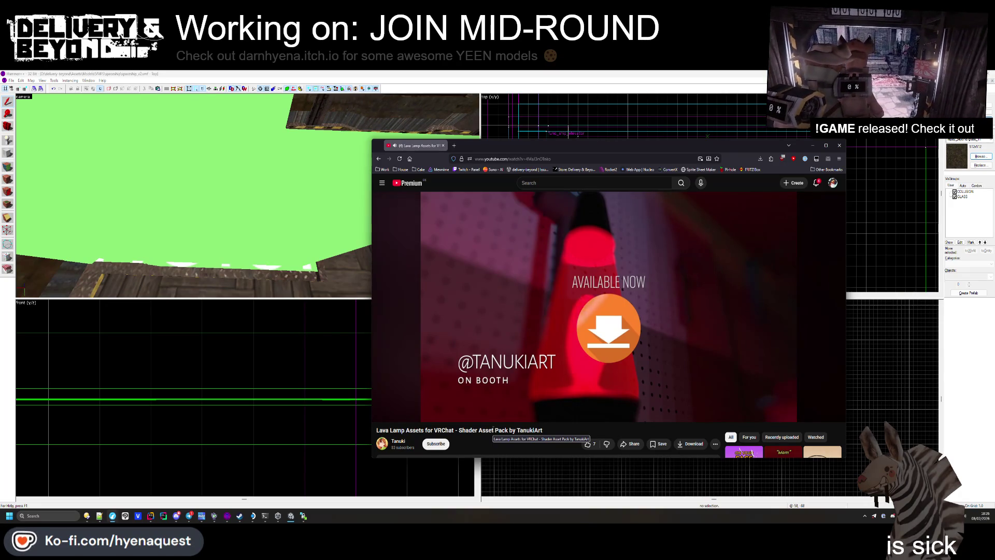
- Pause the lava lamp video at 0:50 and close the browser to return to Hammer
{"action": "left_click", "coordinate": [531, 311]}
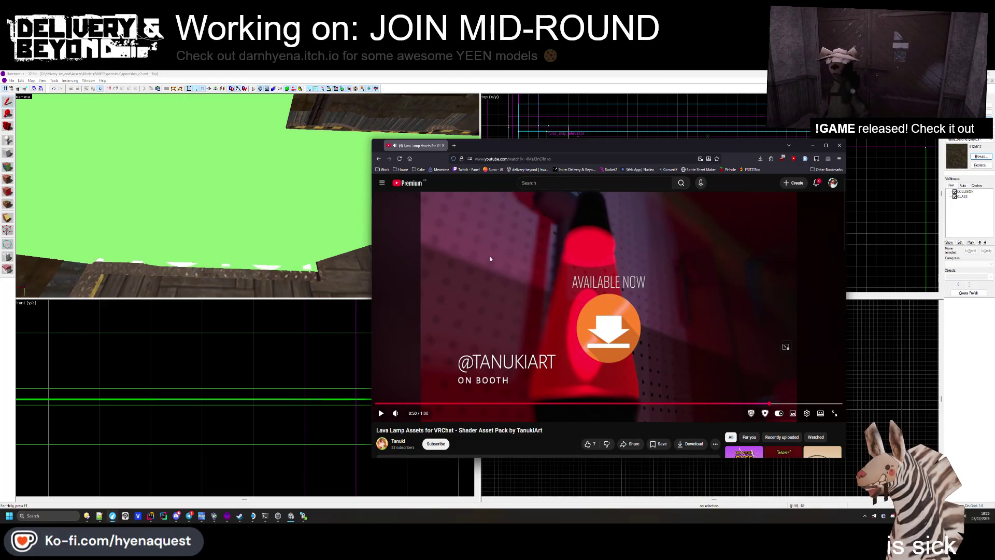
{"action": "left_click", "coordinate": [485, 159]}
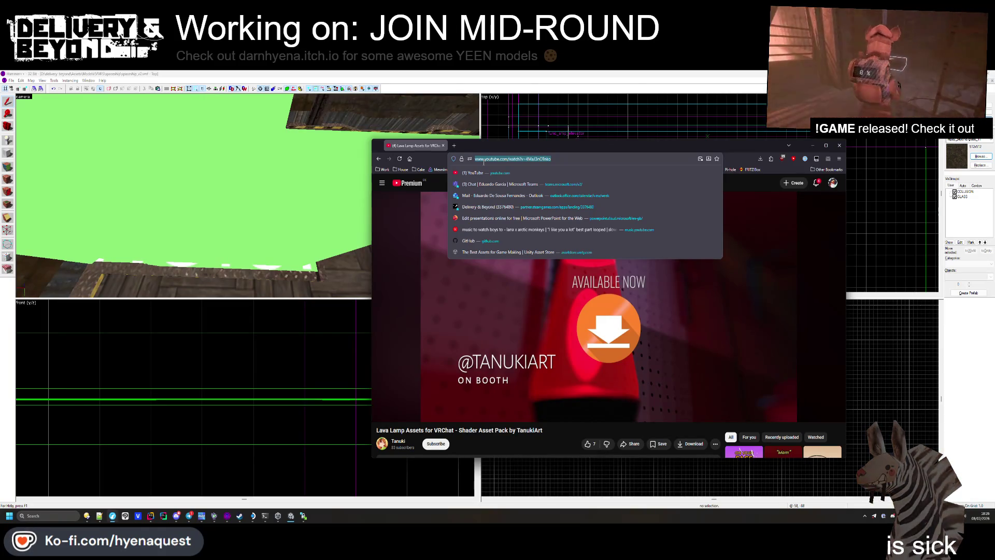
{"action": "left_click", "coordinate": [442, 146]}
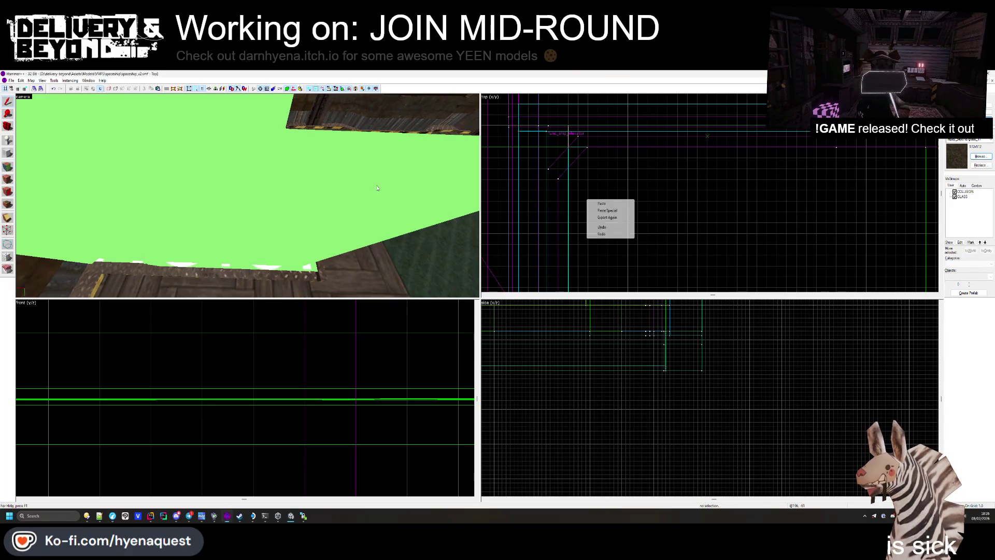
{"action": "left_click_drag", "start_coordinate": [415, 211], "coordinate": [247, 195]}
{"action": "left_click", "coordinate": [248, 197]}
{"action": "left_click", "coordinate": [216, 183]}
{"action": "key", "text": "Escape"}
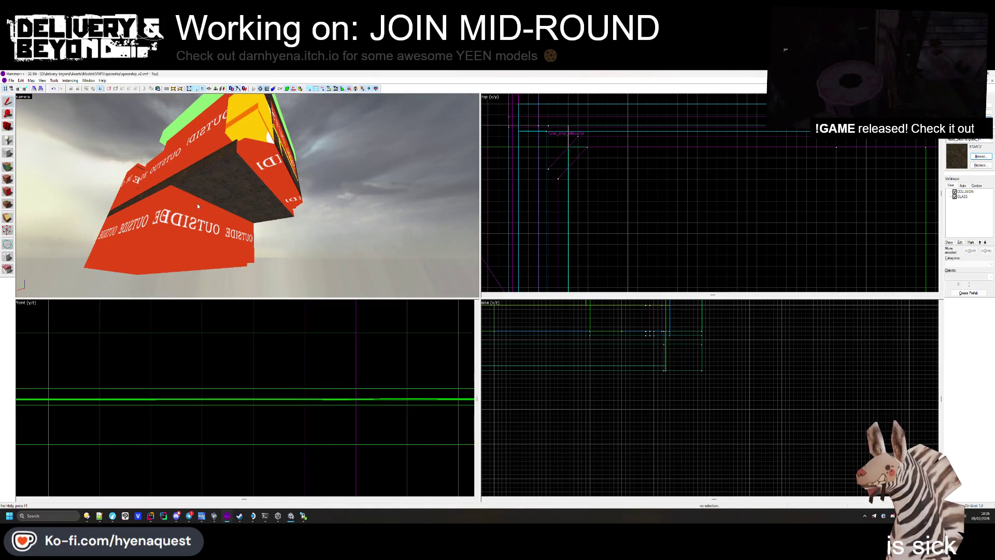
{"action": "scroll", "coordinate": [622, 197], "scroll_direction": "down", "scroll_amount": 5}
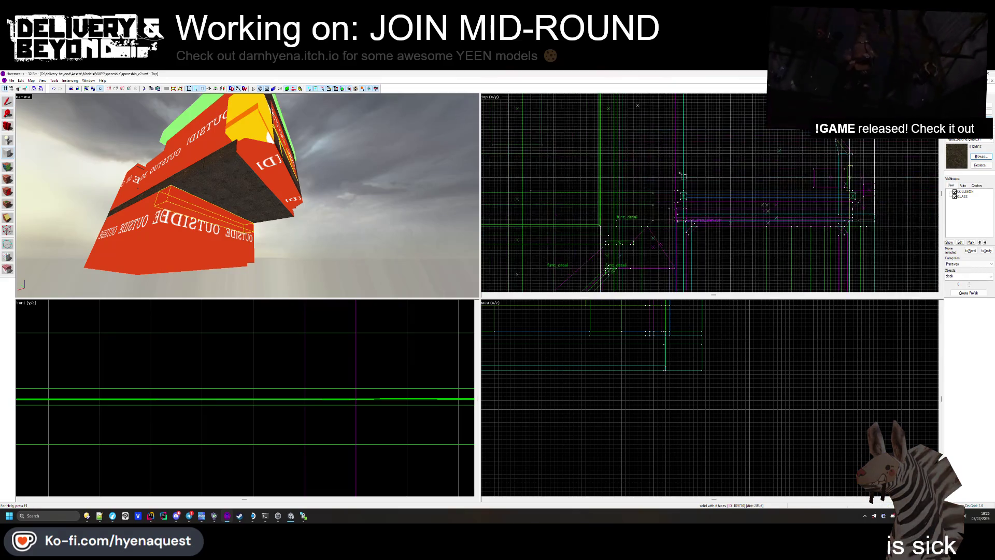
{"action": "scroll", "coordinate": [745, 197], "scroll_direction": "down", "scroll_amount": 2}
{"action": "scroll", "coordinate": [744, 197], "scroll_direction": "down", "scroll_amount": 1}
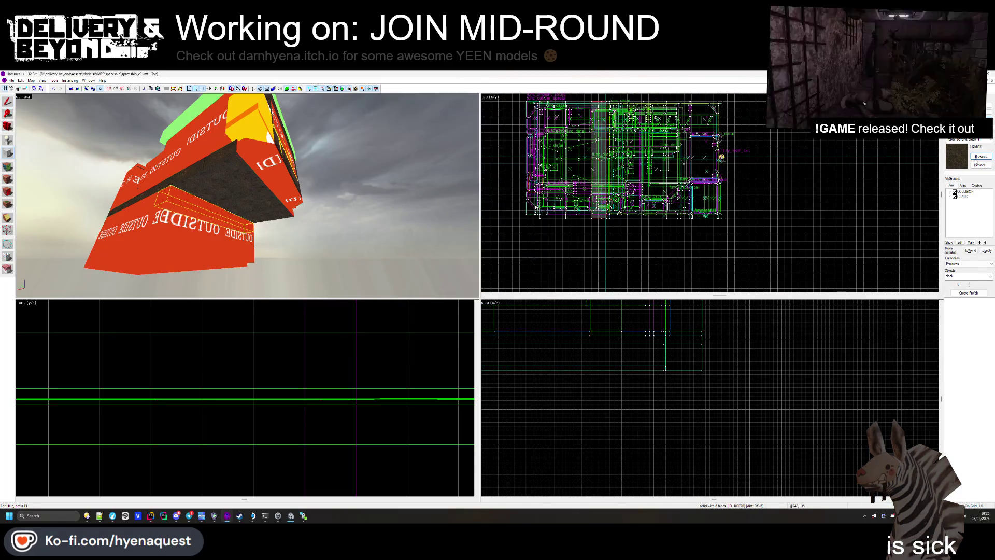
{"action": "left_click", "coordinate": [980, 156]}
{"action": "scroll", "coordinate": [521, 260], "scroll_direction": "down", "scroll_amount": 10}
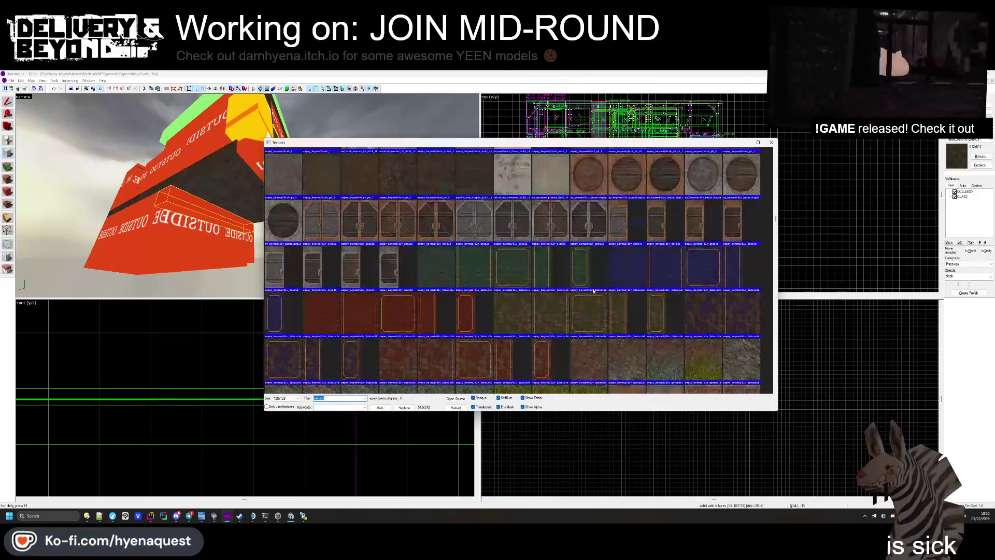
{"action": "scroll", "coordinate": [626, 295], "scroll_direction": "up", "scroll_amount": 10}
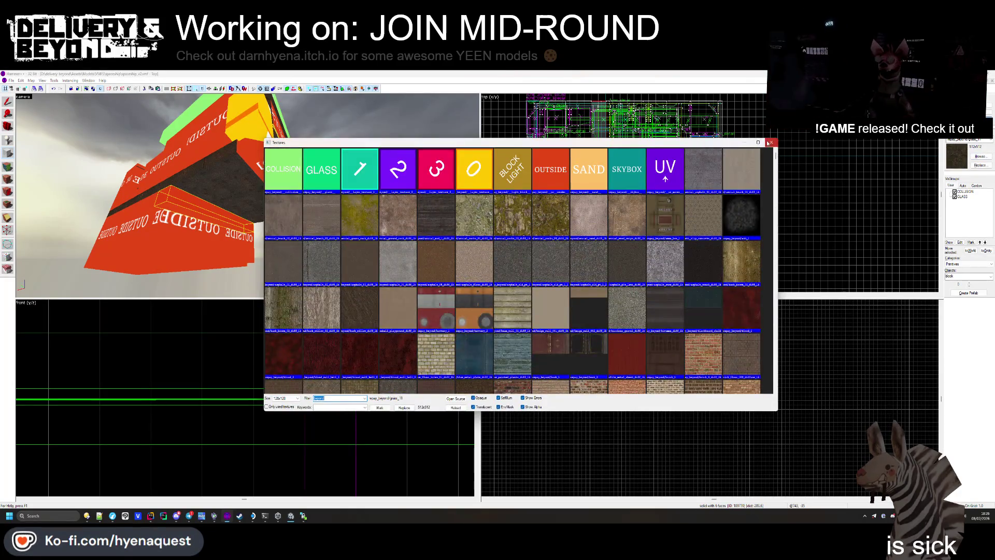
{"action": "left_click", "coordinate": [769, 142]}
{"action": "left_click", "coordinate": [666, 262]}
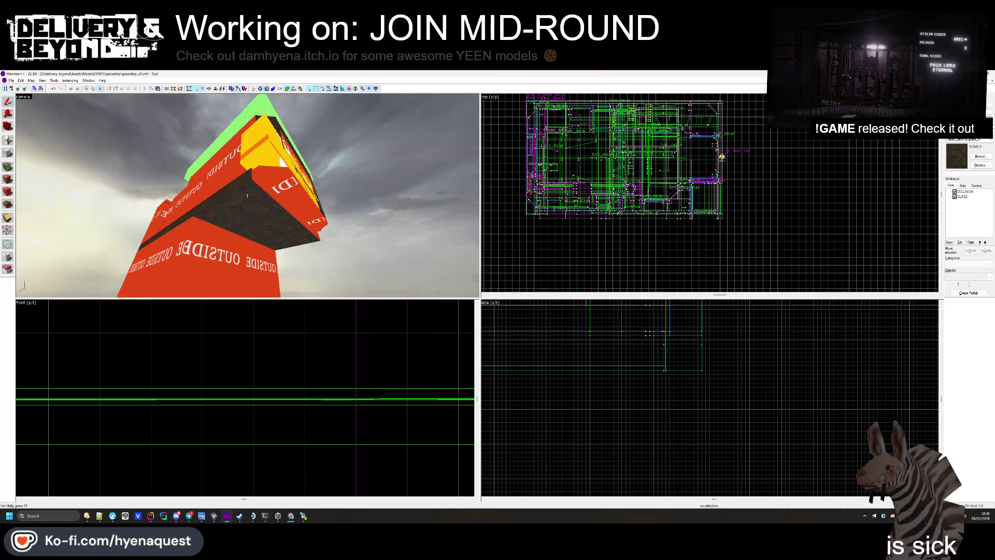
{"action": "key", "text": "z"}
{"action": "key", "text": "w"}
{"action": "key", "text": "w"}
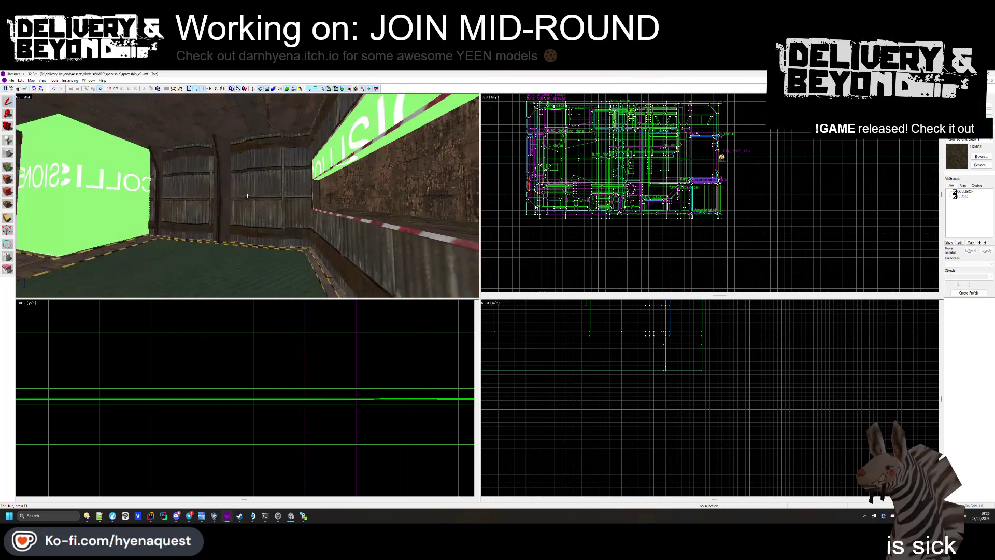
{"action": "key", "text": "w"}
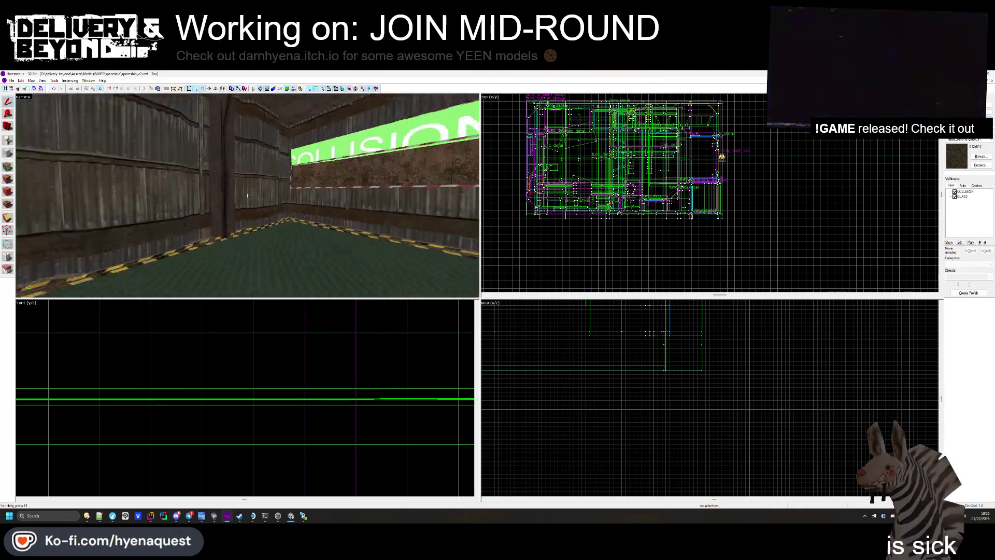
{"action": "key", "text": "w"}
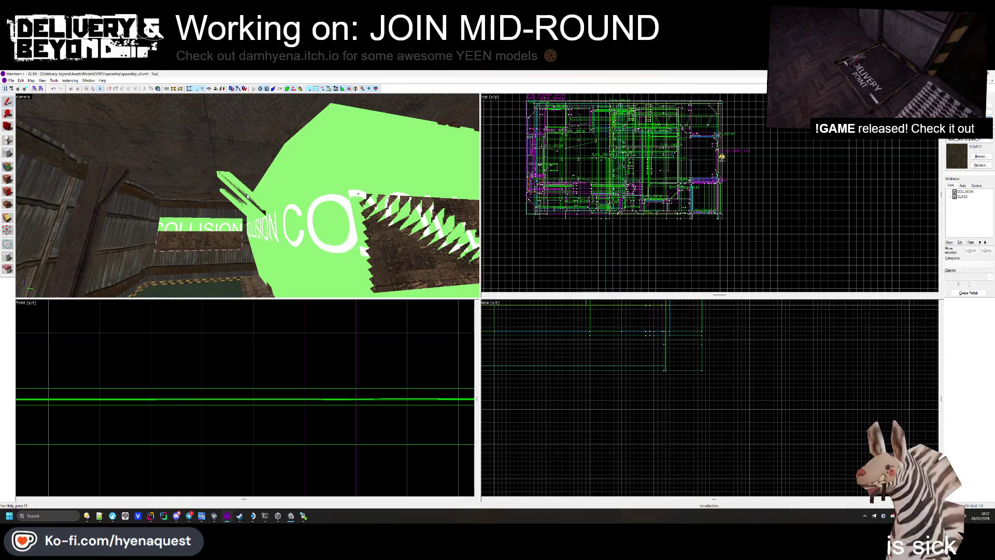
{"action": "key", "text": "Right"}
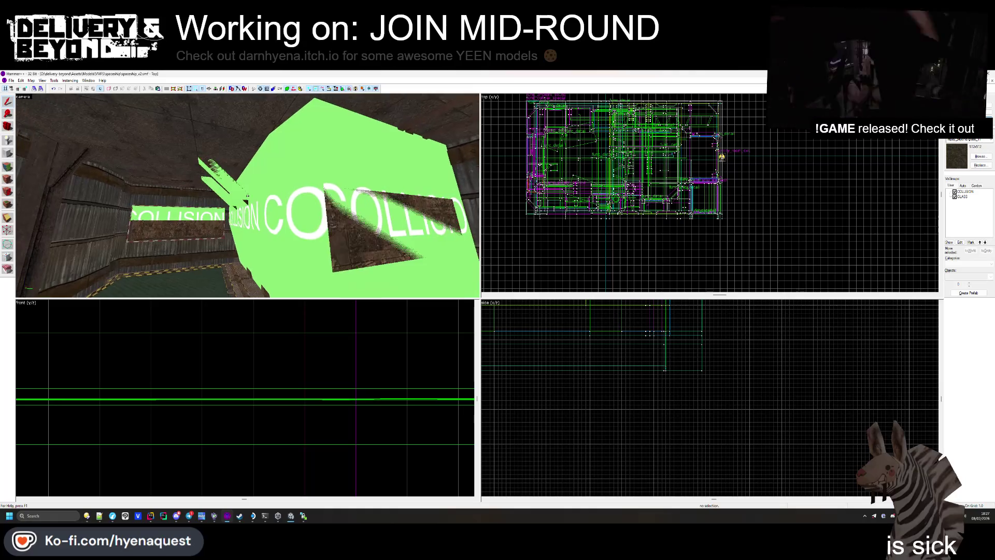
{"action": "key", "text": "Left"}
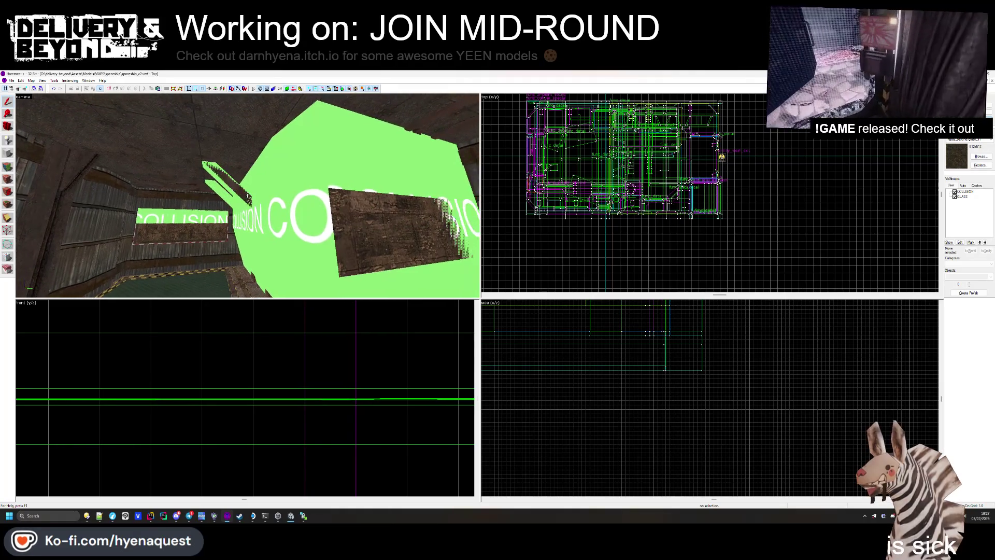
{"action": "key", "text": "Right"}
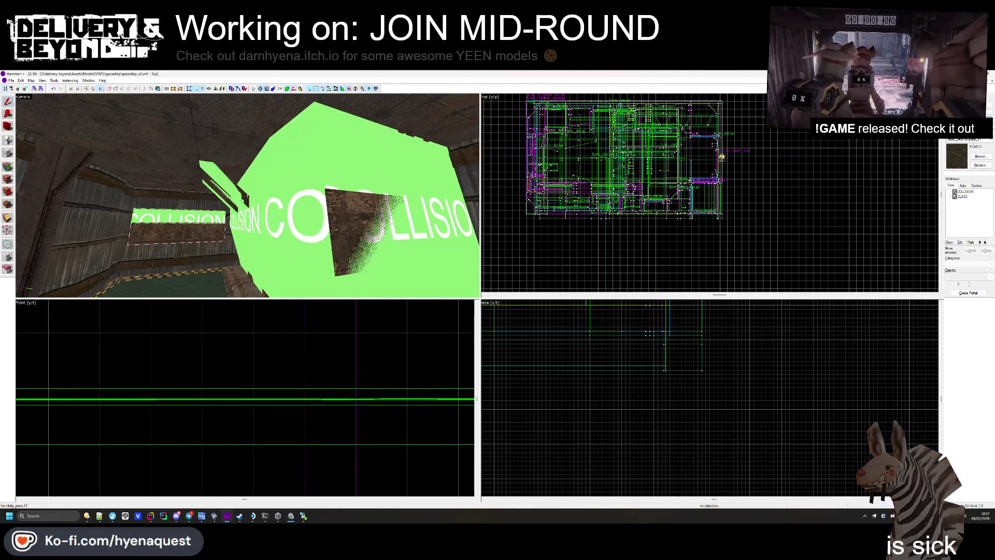
{"action": "key", "text": "Right"}
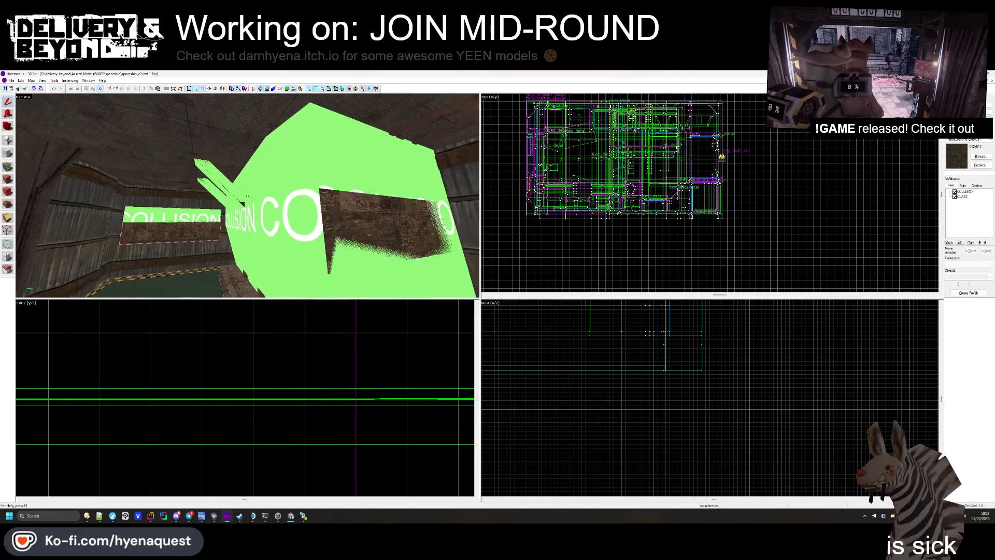
{"action": "key", "text": "Down"}
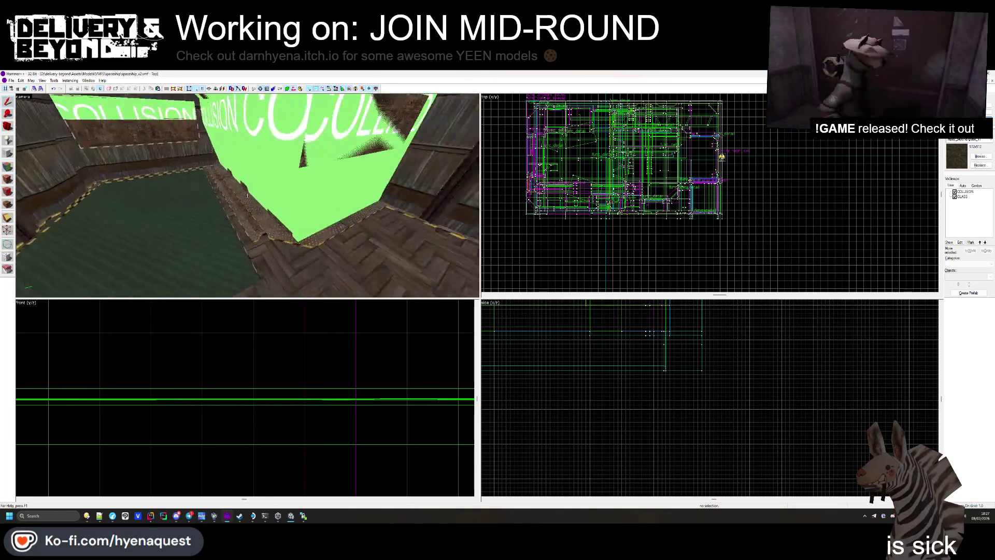
{"action": "key", "text": "Up"}
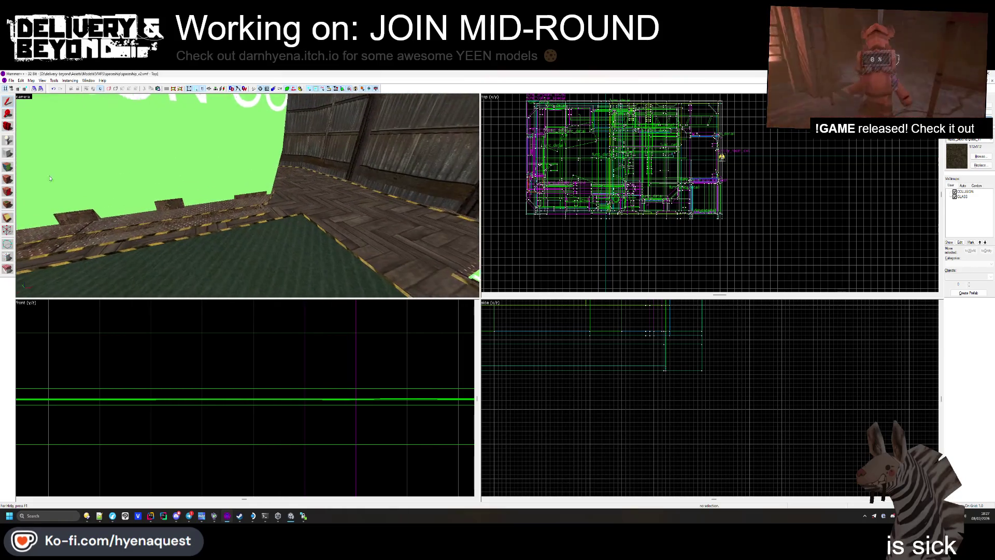
{"action": "left_click", "coordinate": [9, 167]}
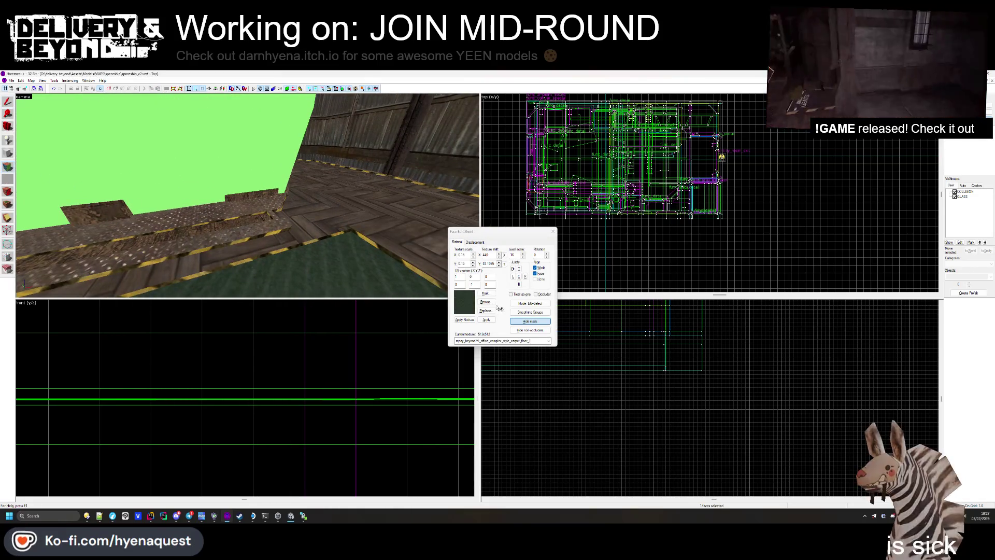
- Texture the ledge face with concretewarningstripe1 and another wall with concretewoodformed1b
{"action": "left_click", "coordinate": [399, 262]}
{"action": "left_click", "coordinate": [484, 307]}
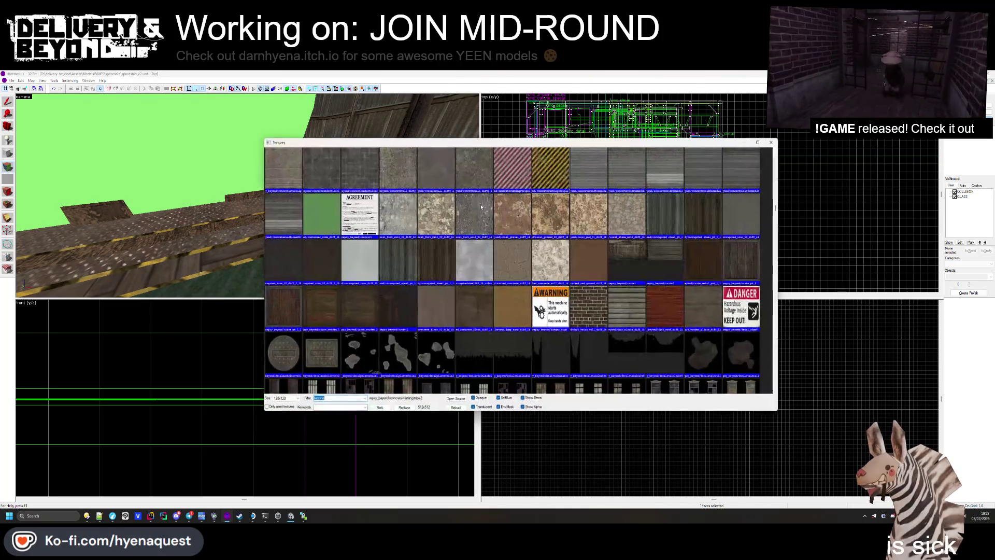
{"action": "double_click", "coordinate": [356, 233]}
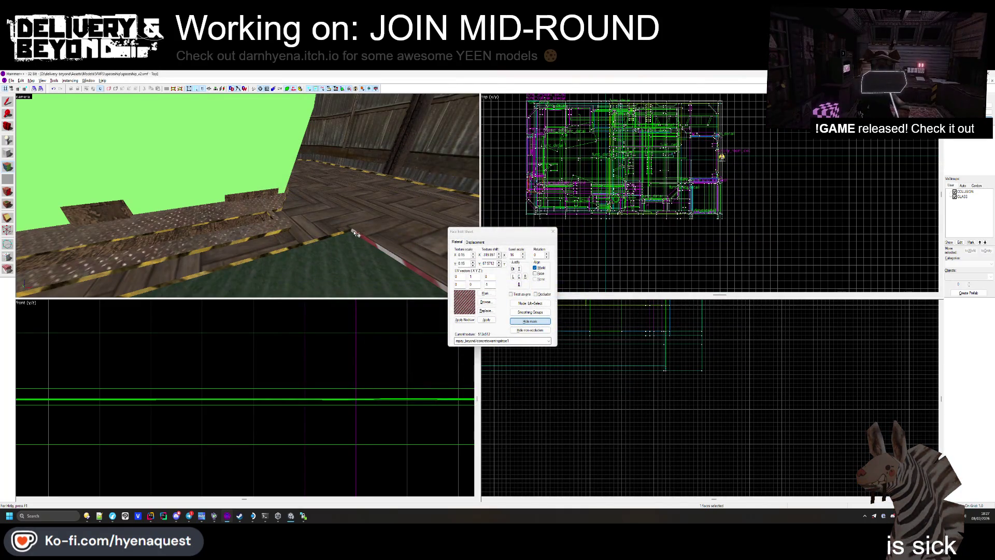
{"action": "left_click_drag", "start_coordinate": [248, 195], "coordinate": [254, 201]}
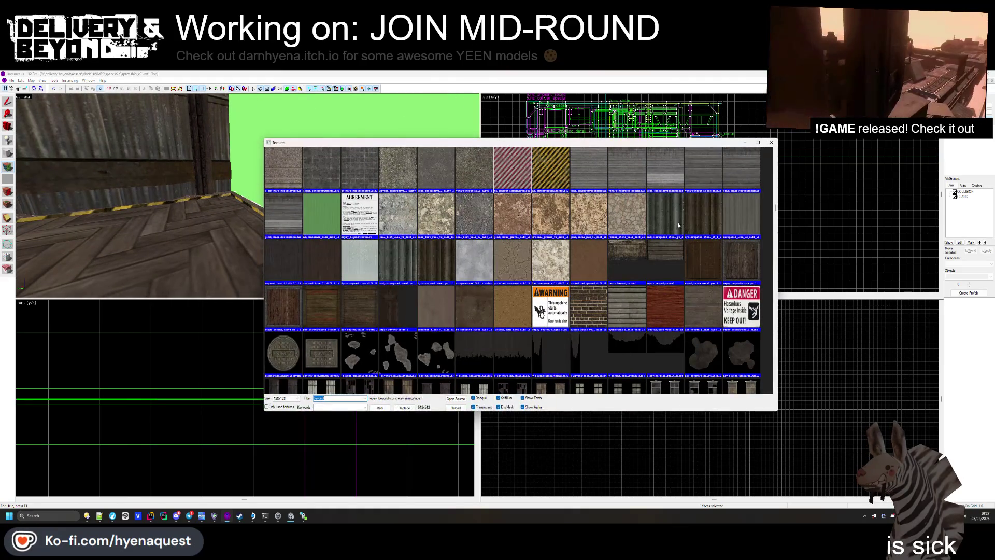
{"action": "double_click", "coordinate": [628, 184]}
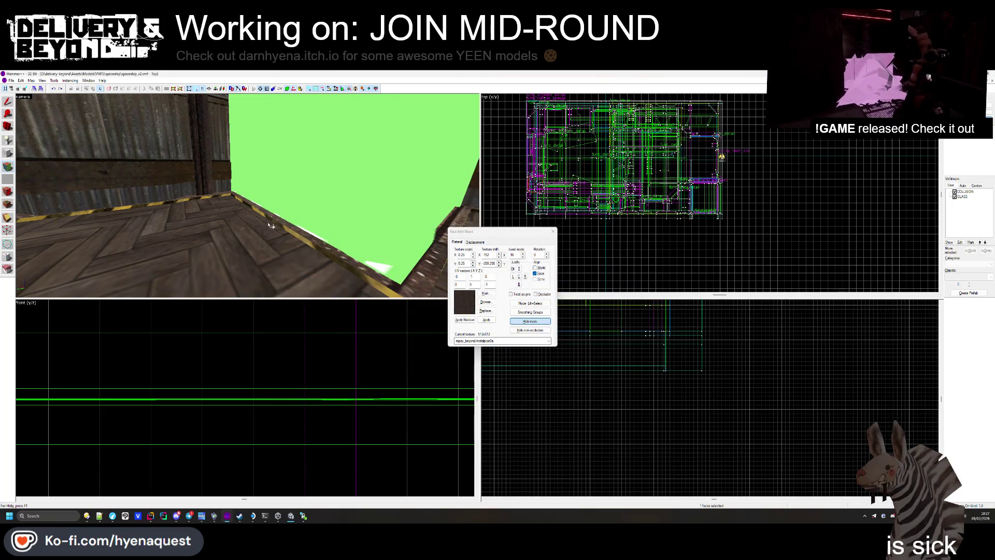
- Orbit along the yellow-striped ledge toward the pillared wall, then close the Face Edit Sheet
{"action": "mouse_move", "coordinate": [280, 227]}
{"action": "left_mouse_down"}
{"action": "mouse_move", "coordinate": [278, 212]}
{"action": "mouse_move", "coordinate": [247, 195]}
{"action": "mouse_move", "coordinate": [267, 204]}
{"action": "left_mouse_up"}
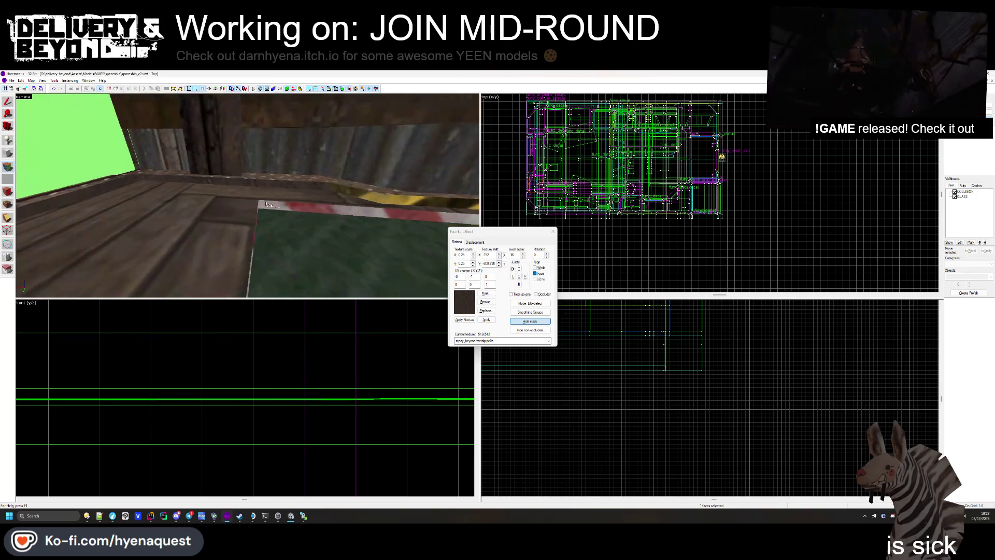
{"action": "left_click_drag", "start_coordinate": [368, 198], "coordinate": [222, 196]}
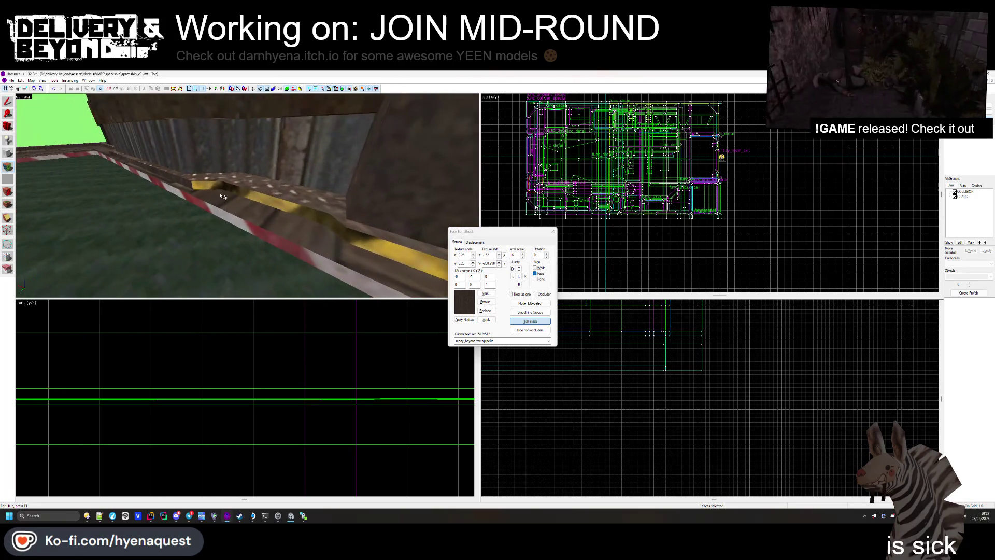
{"action": "left_click_drag", "start_coordinate": [330, 222], "coordinate": [228, 208]}
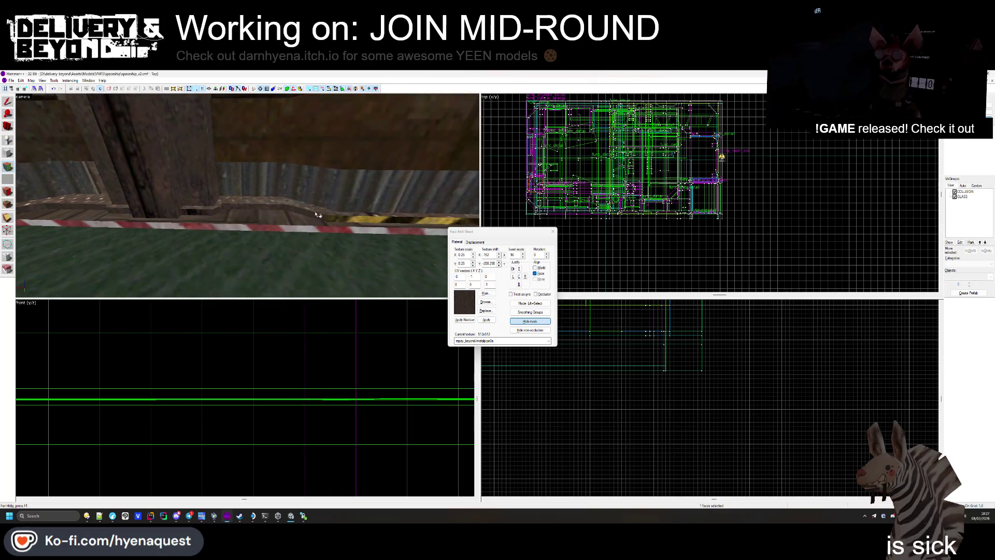
{"action": "mouse_move", "coordinate": [332, 220]}
{"action": "left_mouse_down"}
{"action": "mouse_move", "coordinate": [136, 182]}
{"action": "mouse_move", "coordinate": [247, 195]}
{"action": "mouse_move", "coordinate": [239, 199]}
{"action": "mouse_move", "coordinate": [302, 217]}
{"action": "mouse_move", "coordinate": [247, 194]}
{"action": "mouse_move", "coordinate": [289, 203]}
{"action": "mouse_move", "coordinate": [288, 190]}
{"action": "mouse_move", "coordinate": [280, 195]}
{"action": "left_mouse_up"}
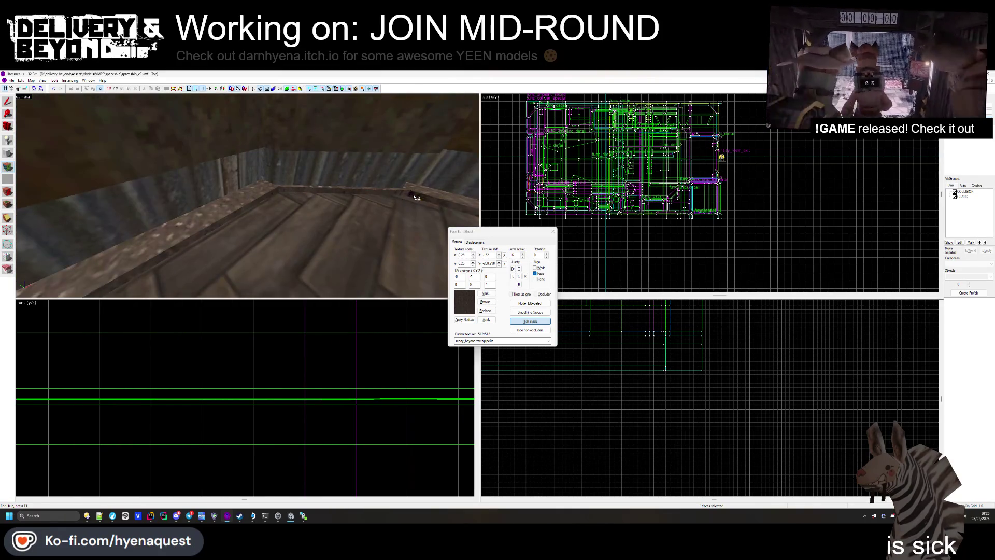
{"action": "mouse_move", "coordinate": [415, 197]}
{"action": "left_mouse_down"}
{"action": "mouse_move", "coordinate": [255, 205]}
{"action": "mouse_move", "coordinate": [225, 193]}
{"action": "mouse_move", "coordinate": [247, 195]}
{"action": "left_mouse_up"}
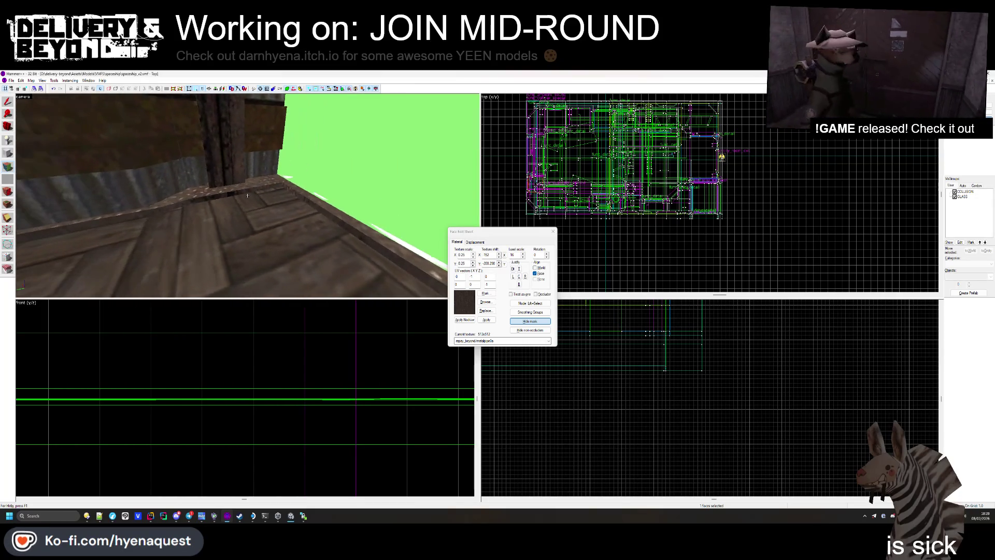
{"action": "left_click", "coordinate": [554, 234]}
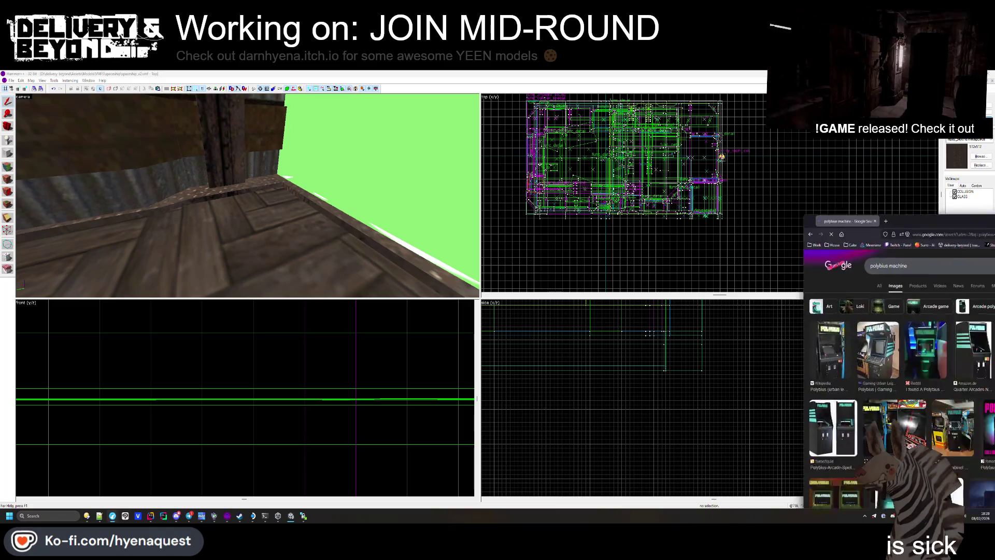
{"action": "mouse_move", "coordinate": [994, 221]}
{"action": "left_mouse_down"}
{"action": "mouse_move", "coordinate": [456, 144]}
{"action": "mouse_move", "coordinate": [423, 105]}
{"action": "mouse_move", "coordinate": [414, 116]}
{"action": "left_mouse_up"}
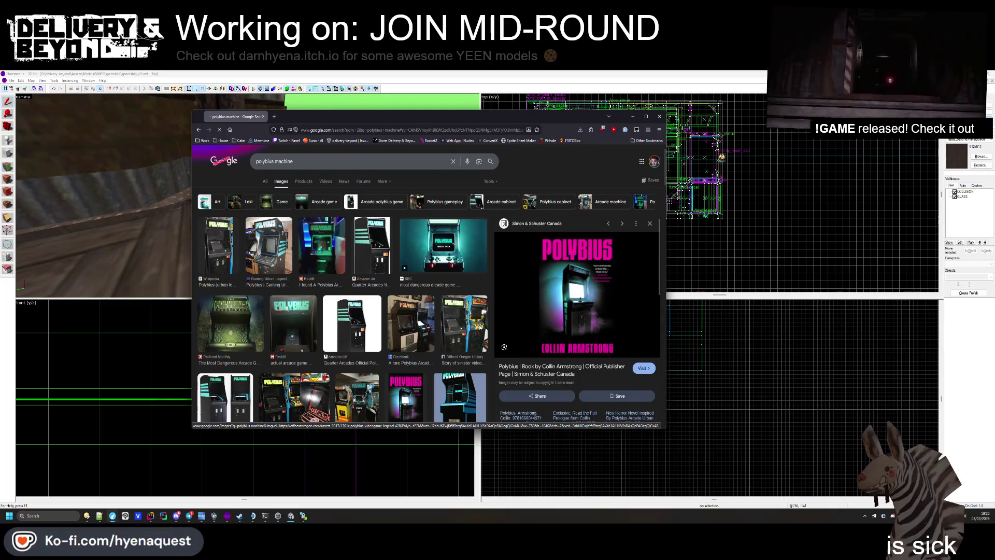
{"action": "scroll", "coordinate": [430, 356], "scroll_direction": "down", "scroll_amount": 1}
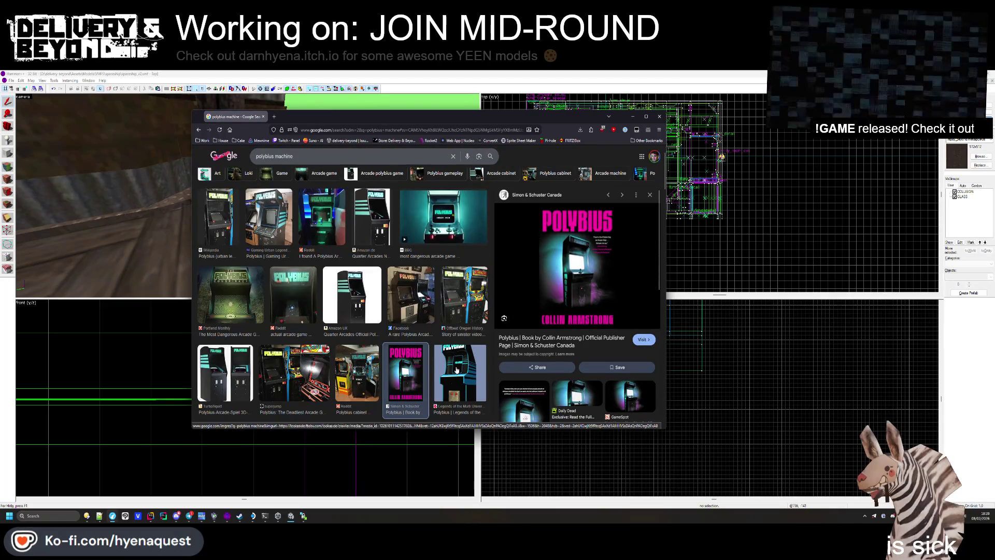
{"action": "key", "text": "Escape"}
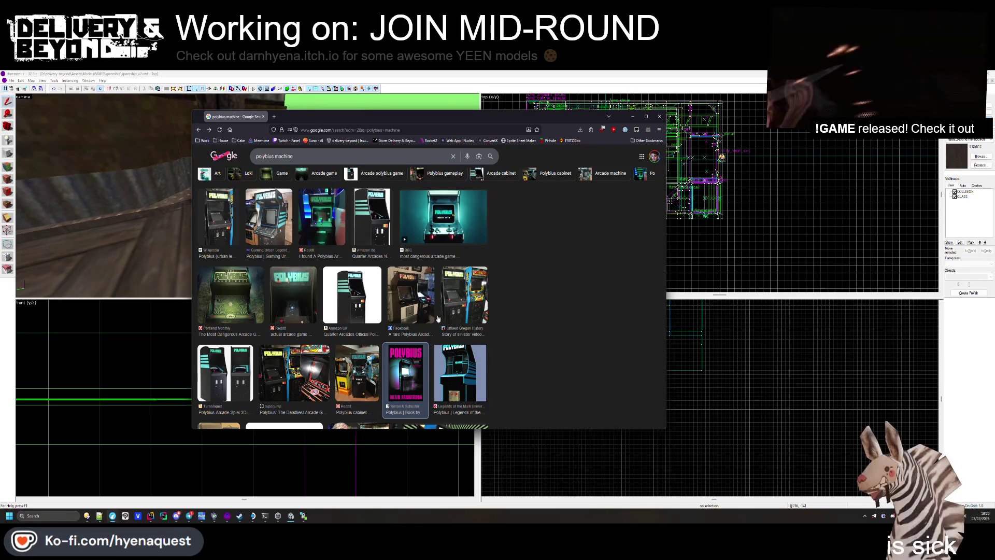
{"action": "left_click", "coordinate": [244, 106]}
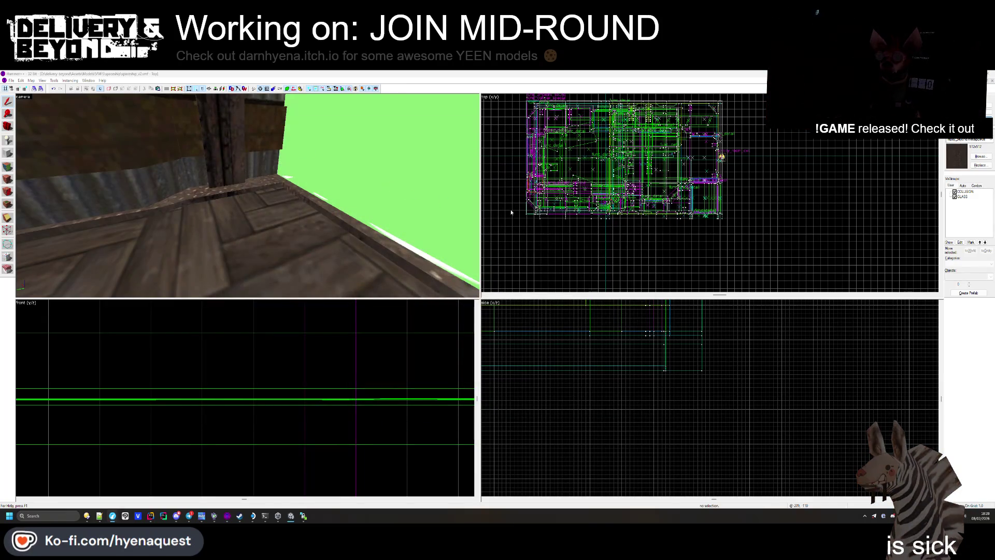
- Select the wall faces beside the crates, inspect them in free-look, then clear the selection
{"action": "key", "text": "z"}
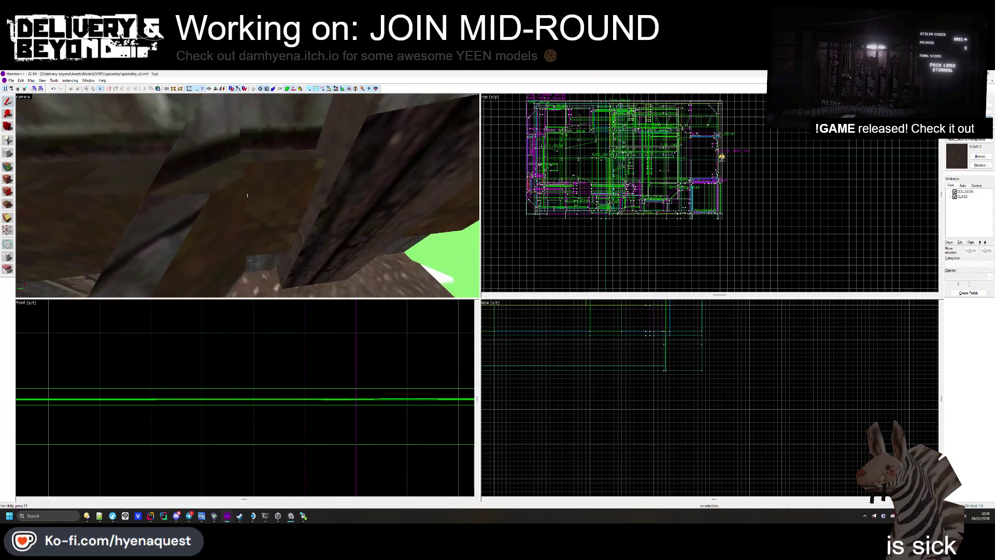
{"action": "key", "text": "z"}
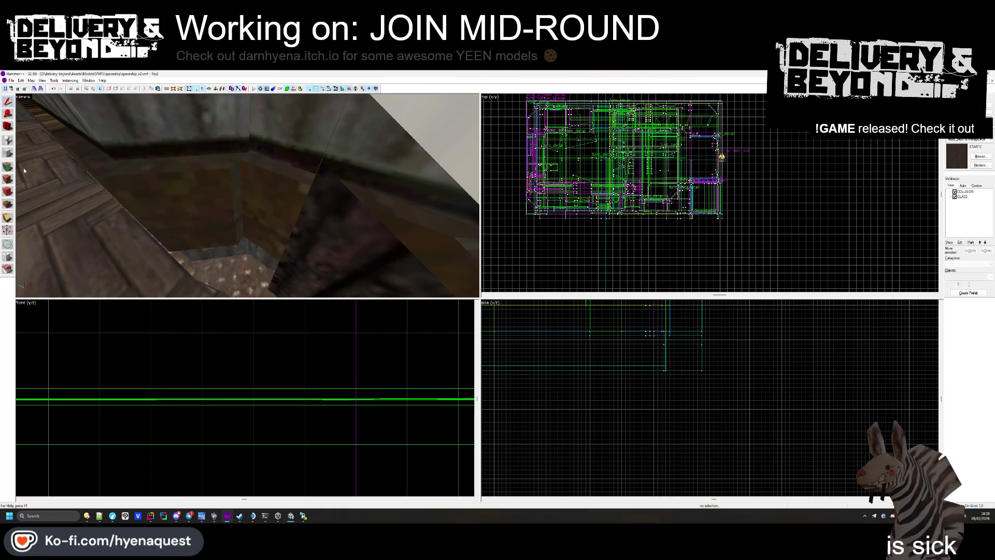
{"action": "left_click", "coordinate": [7, 179]}
{"action": "left_click", "coordinate": [230, 191]}
{"action": "key", "text": "z"}
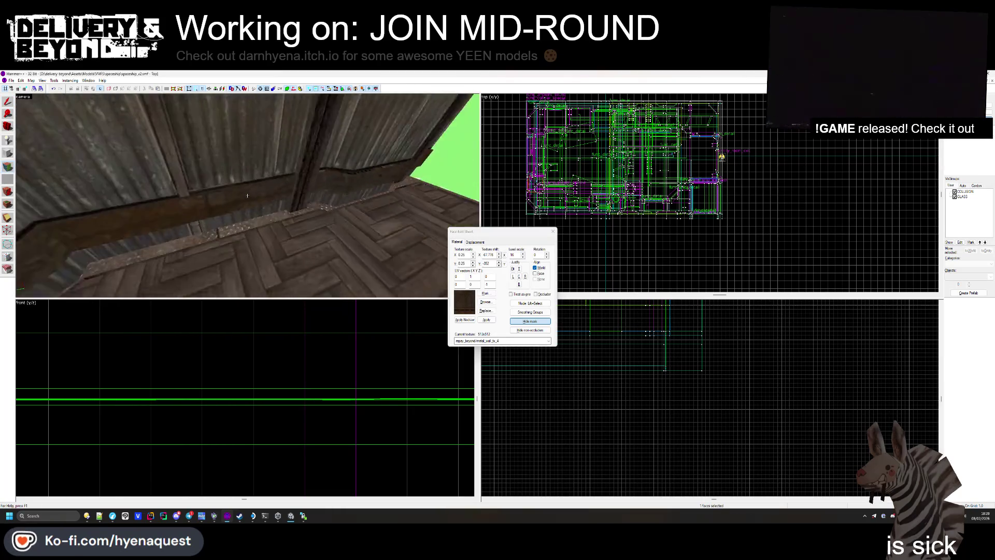
{"action": "key", "text": "z"}
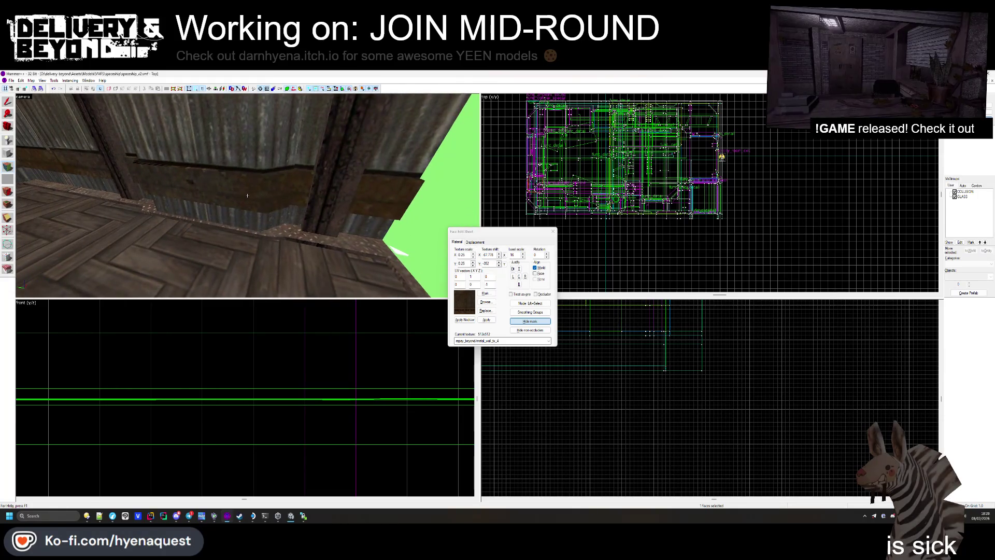
{"action": "key", "text": "z"}
{"action": "left_click", "coordinate": [552, 231]}
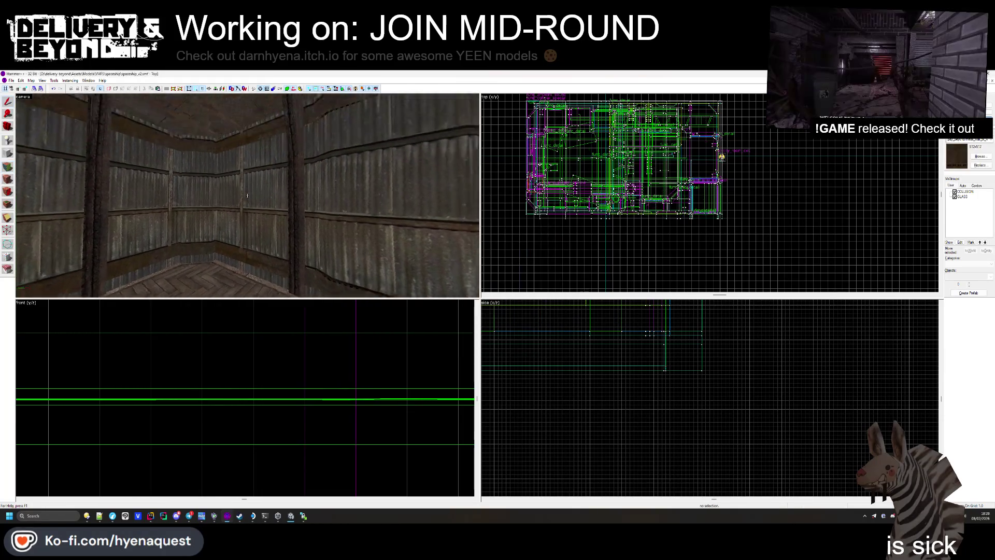
- Return to face texturing and apply the metal wall texture with Y shift -352
{"action": "key", "text": "z"}
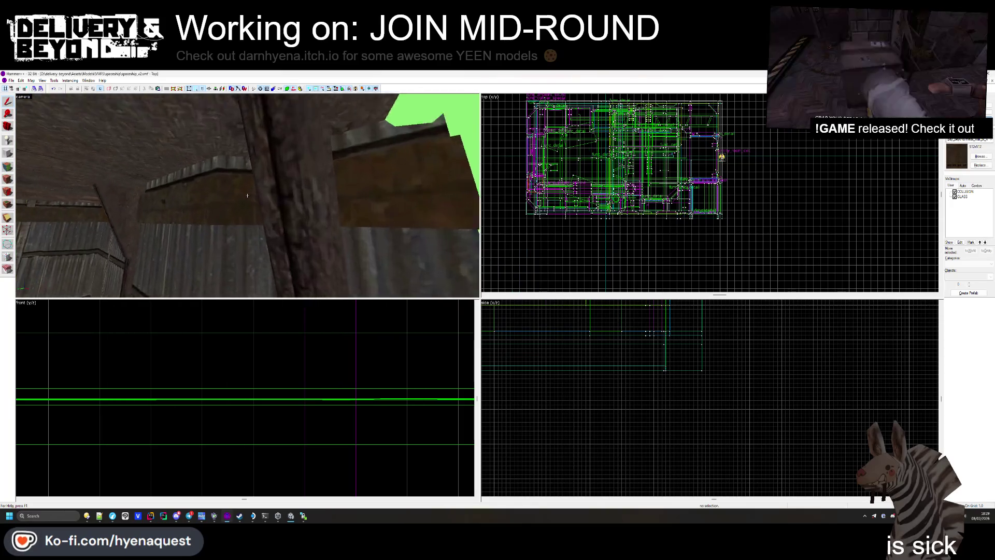
{"action": "key", "text": "shift+a"}
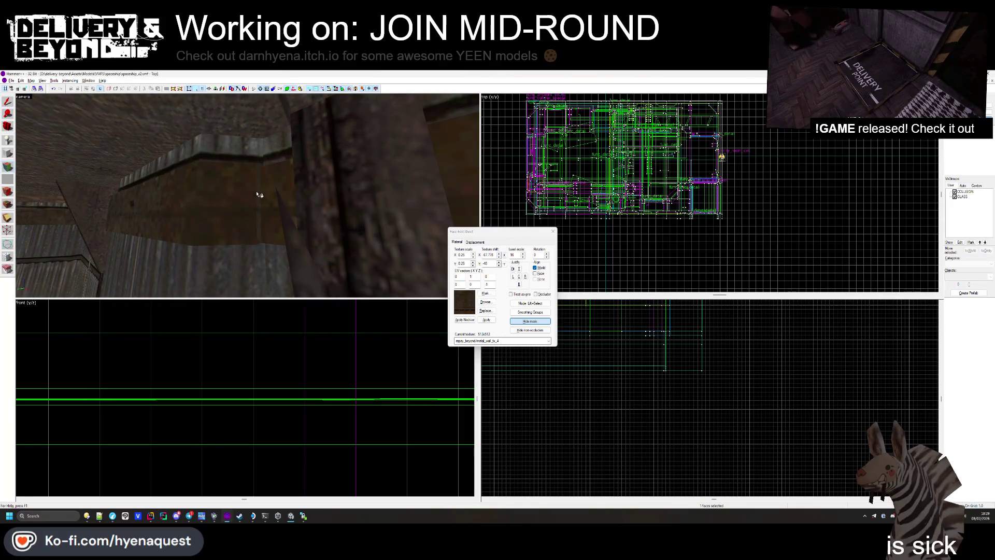
{"action": "key", "text": "z"}
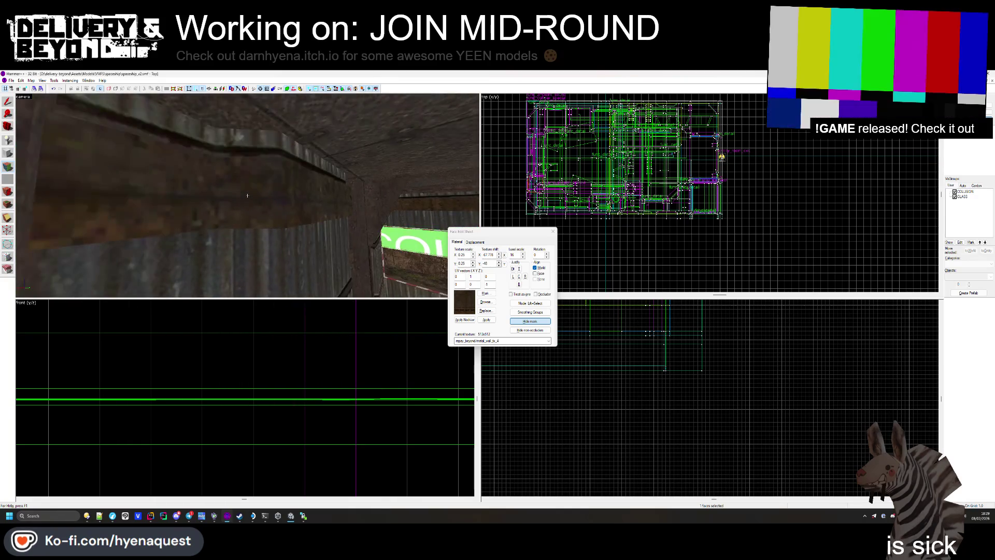
{"action": "key", "text": "w"}
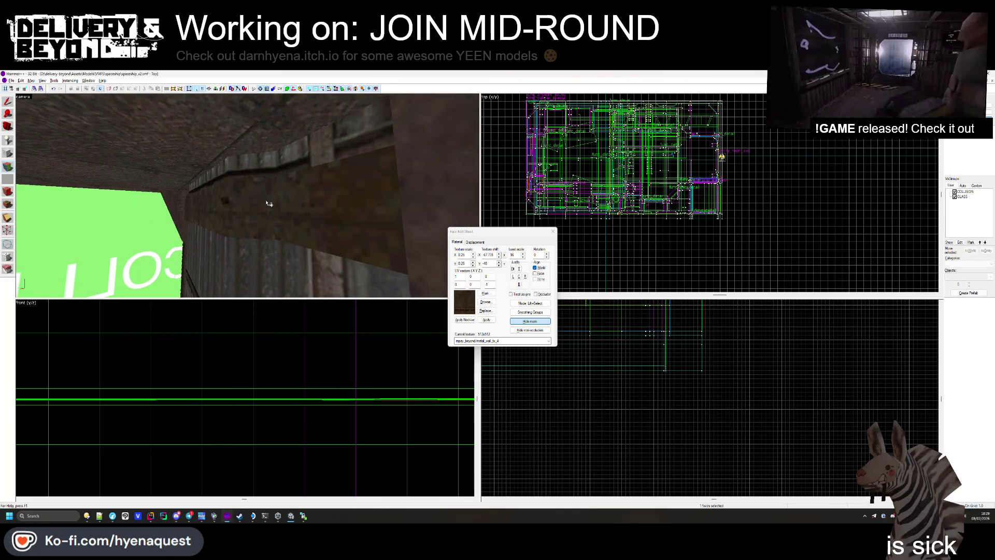
{"action": "key", "text": "z"}
{"action": "left_click", "coordinate": [252, 172]}
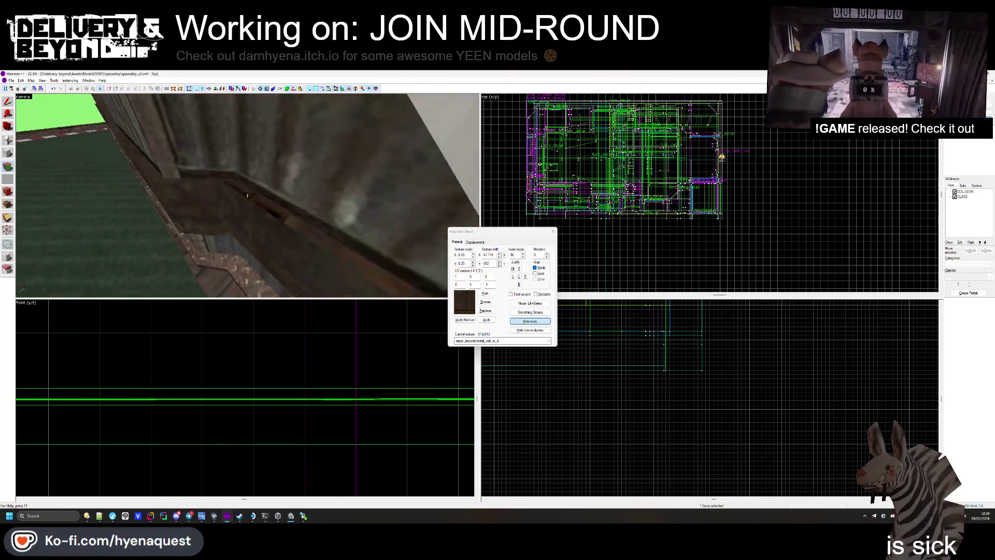
- Pick the metal_floor_2 ceiling face, survey the corrugated-wall corners, and finish texturing
{"action": "key", "text": "z"}
{"action": "key", "text": "z"}
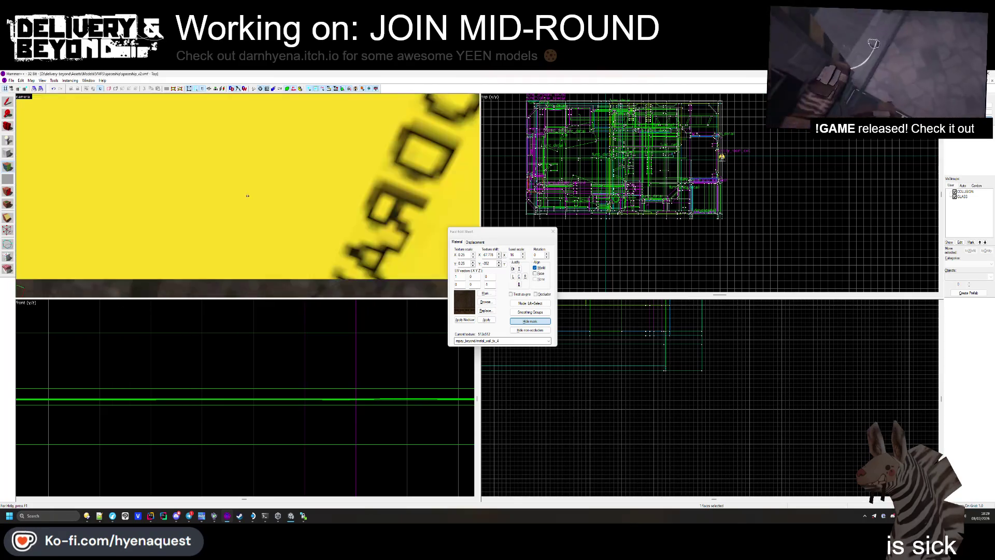
{"action": "key", "text": "z"}
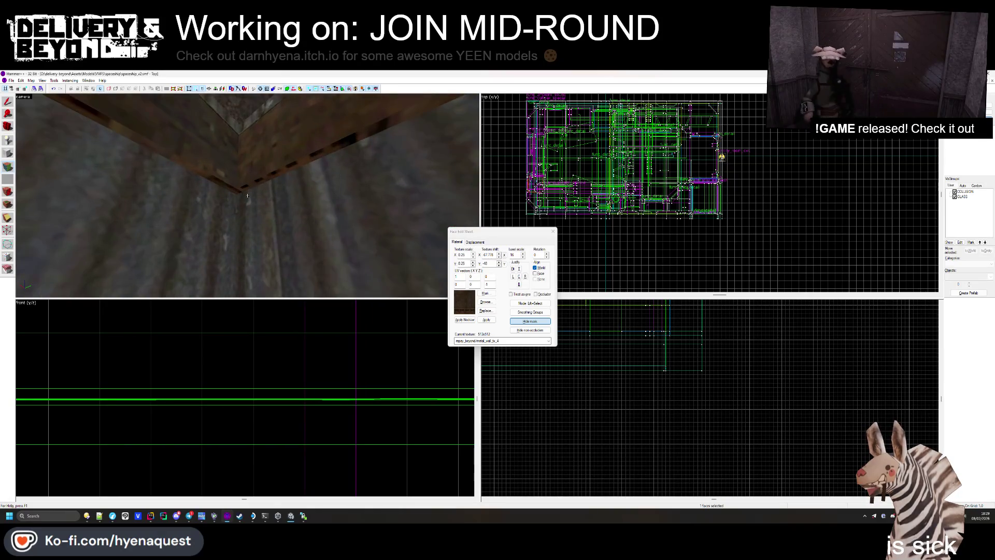
{"action": "key", "text": "z"}
{"action": "left_click", "coordinate": [247, 151]}
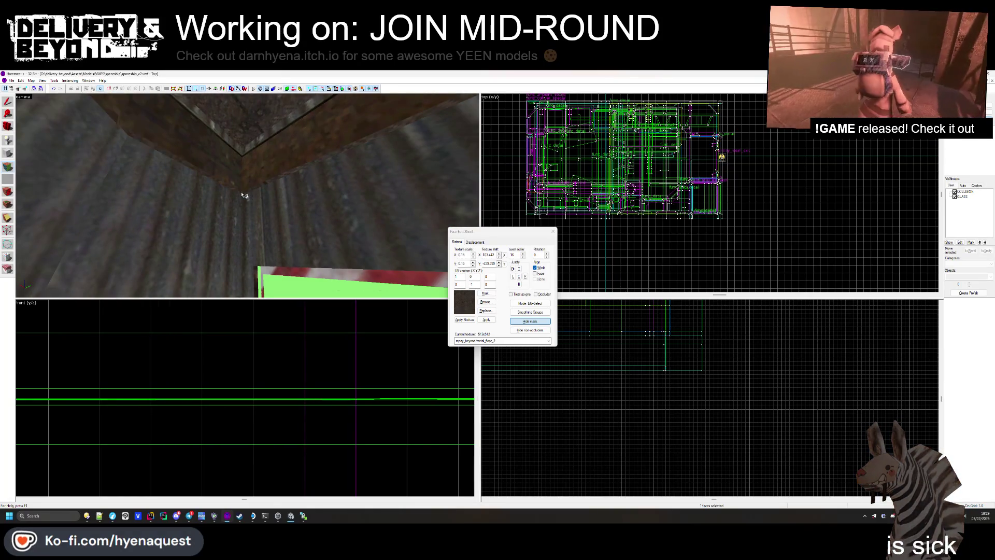
{"action": "key", "text": "Left"}
{"action": "key", "text": "Left"}
{"action": "key", "text": "Left"}
{"action": "key", "text": "Right"}
{"action": "key", "text": "Right"}
{"action": "key", "text": "Right"}
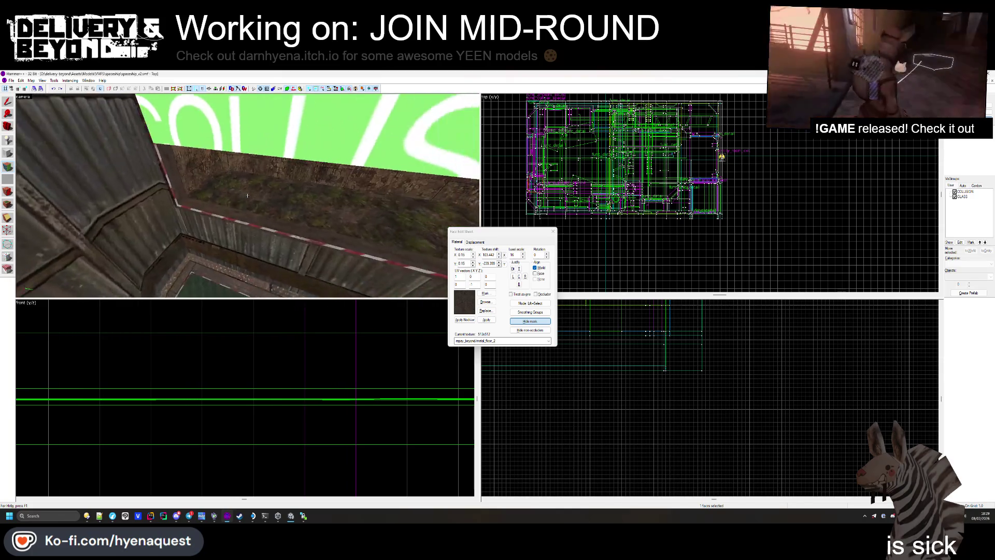
{"action": "key", "text": "Right"}
{"action": "key", "text": "Right"}
{"action": "key", "text": "Right"}
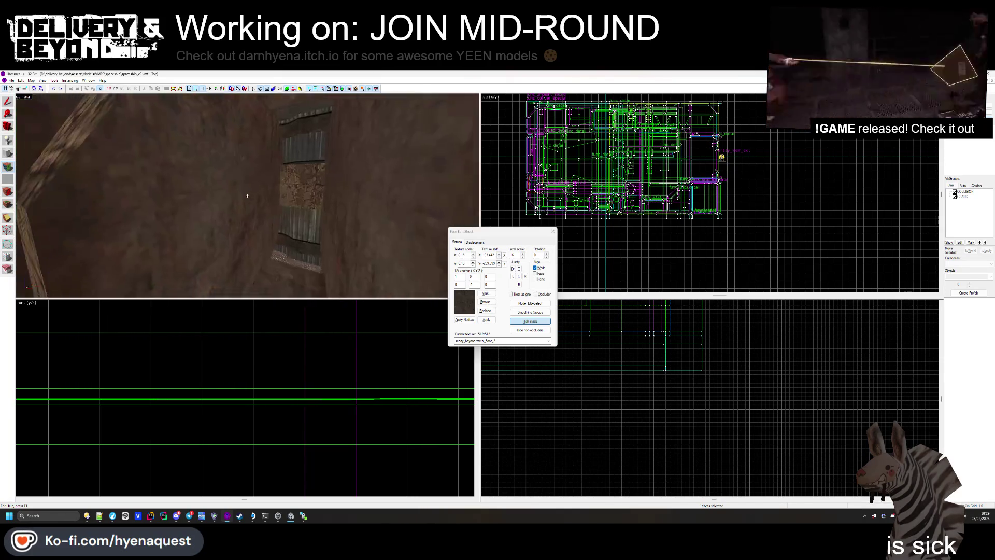
{"action": "key", "text": "Right"}
{"action": "key", "text": "Right"}
{"action": "key", "text": "Right"}
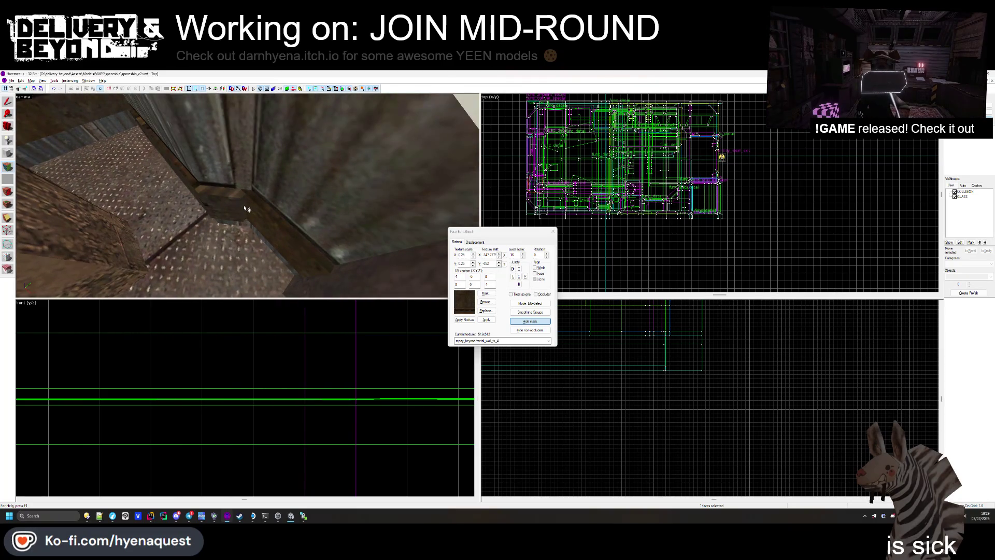
{"action": "key", "text": "Right"}
{"action": "key", "text": "Right"}
{"action": "key", "text": "Right"}
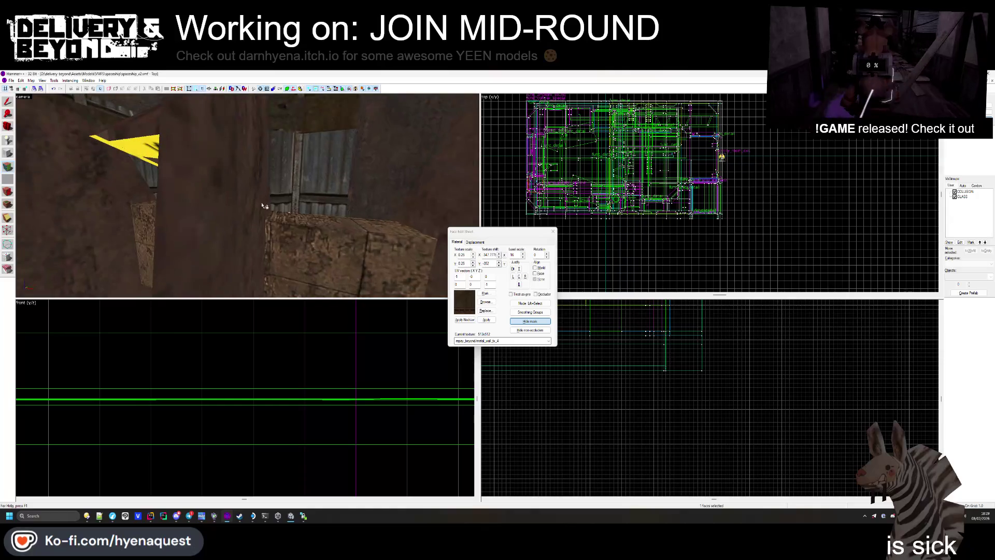
{"action": "left_click", "coordinate": [552, 231]}
{"action": "key", "text": "z"}
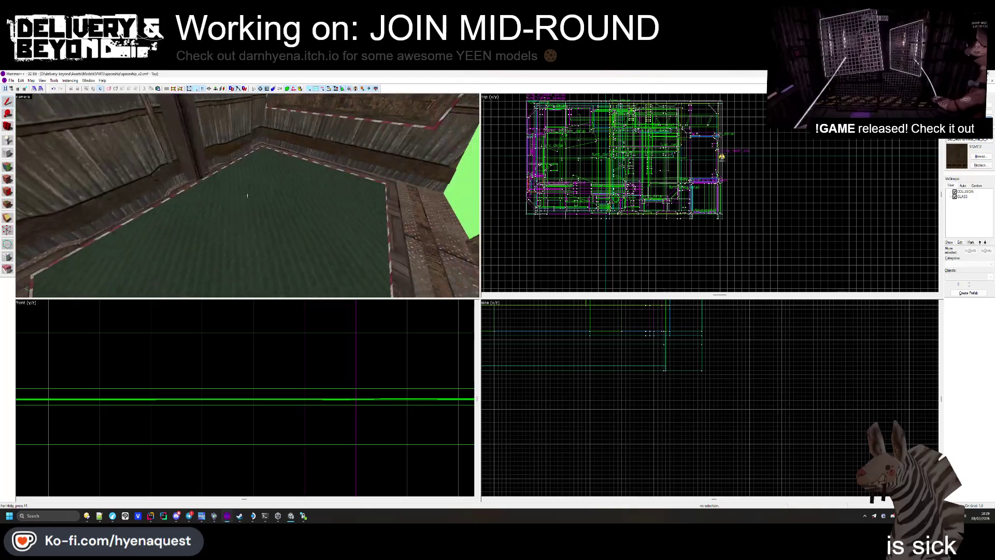
- Browse the texture library for the floor face and choose metal_floor_pt_1
{"action": "key", "text": "shift+a"}
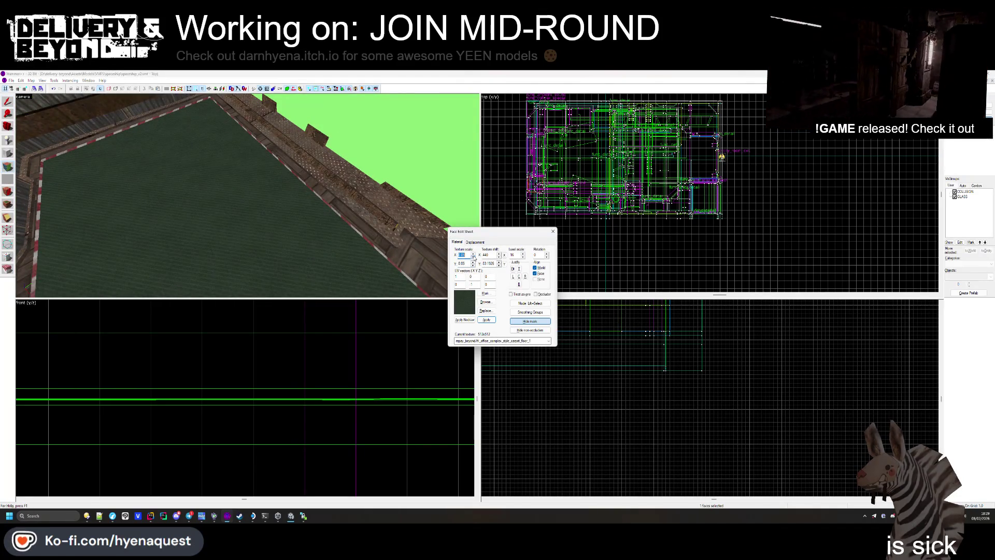
{"action": "left_click", "coordinate": [484, 302]}
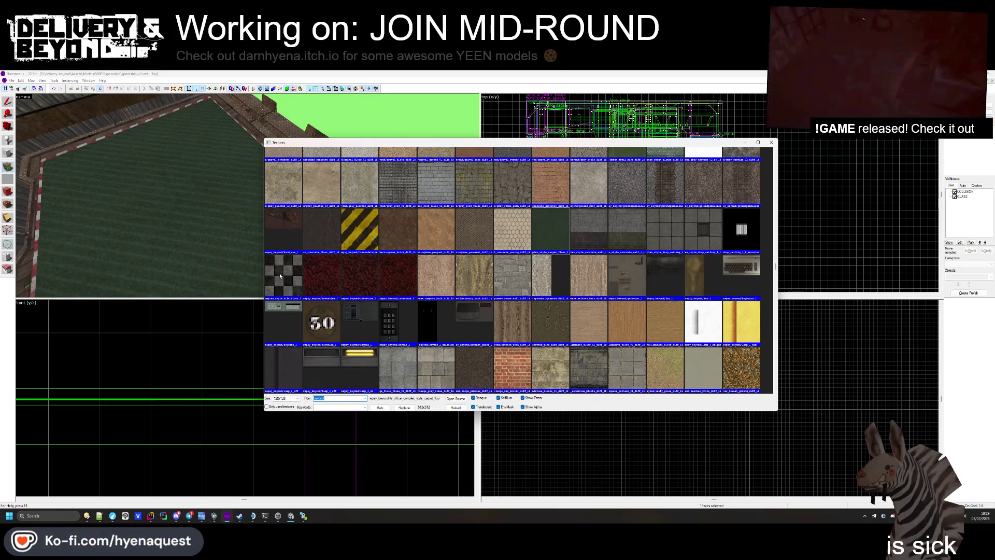
{"action": "scroll", "coordinate": [448, 275], "scroll_direction": "down", "scroll_amount": 3}
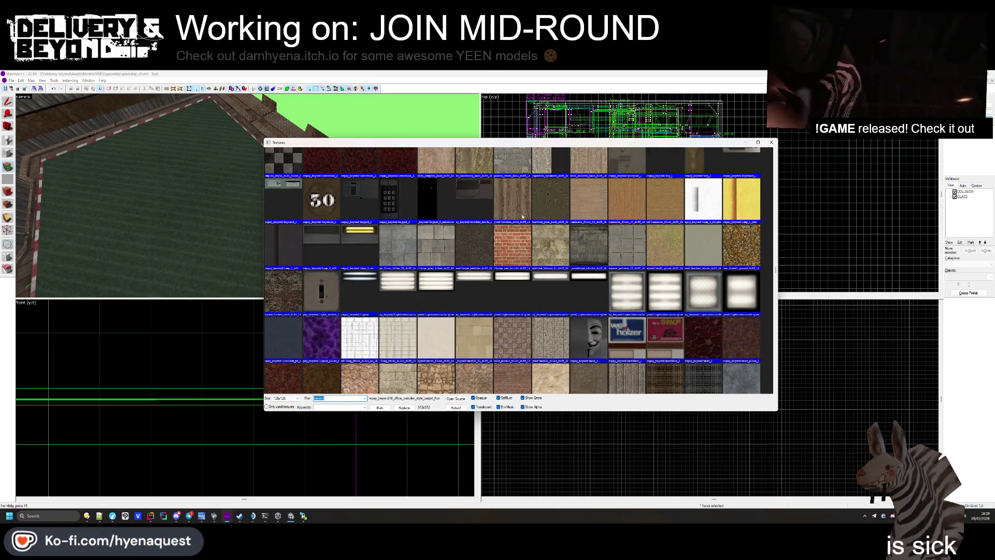
{"action": "scroll", "coordinate": [522, 217], "scroll_direction": "down", "scroll_amount": 3}
{"action": "scroll", "coordinate": [507, 261], "scroll_direction": "down", "scroll_amount": 6}
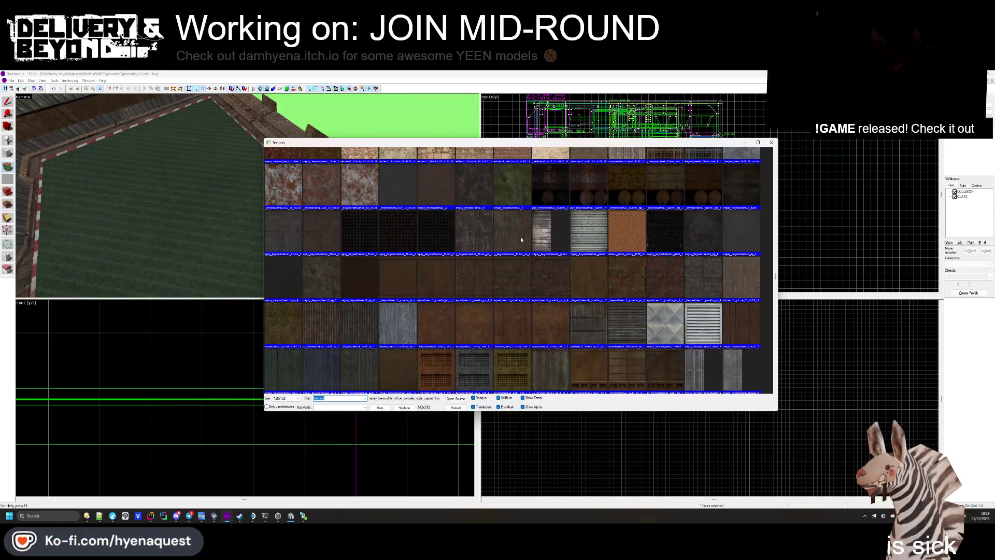
{"action": "scroll", "coordinate": [522, 240], "scroll_direction": "up", "scroll_amount": 3}
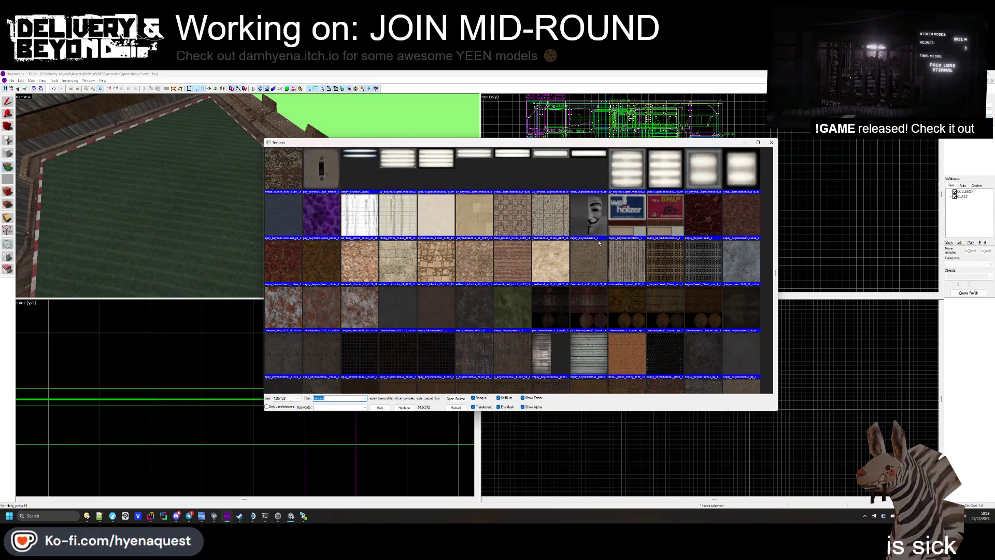
{"action": "double_click", "coordinate": [479, 357]}
- Fly the 3D camera around the green-floored room and close the Face Edit Sheet
{"action": "key", "text": "z"}
{"action": "key", "text": "z"}
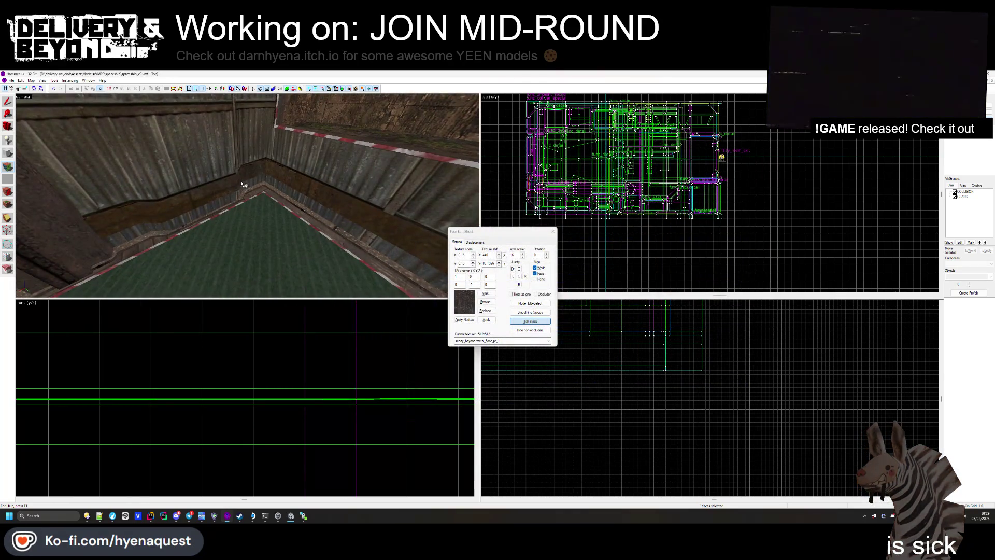
{"action": "mouse_move", "coordinate": [230, 187]}
{"action": "left_mouse_down"}
{"action": "mouse_move", "coordinate": [157, 212]}
{"action": "mouse_move", "coordinate": [250, 197]}
{"action": "left_mouse_up"}
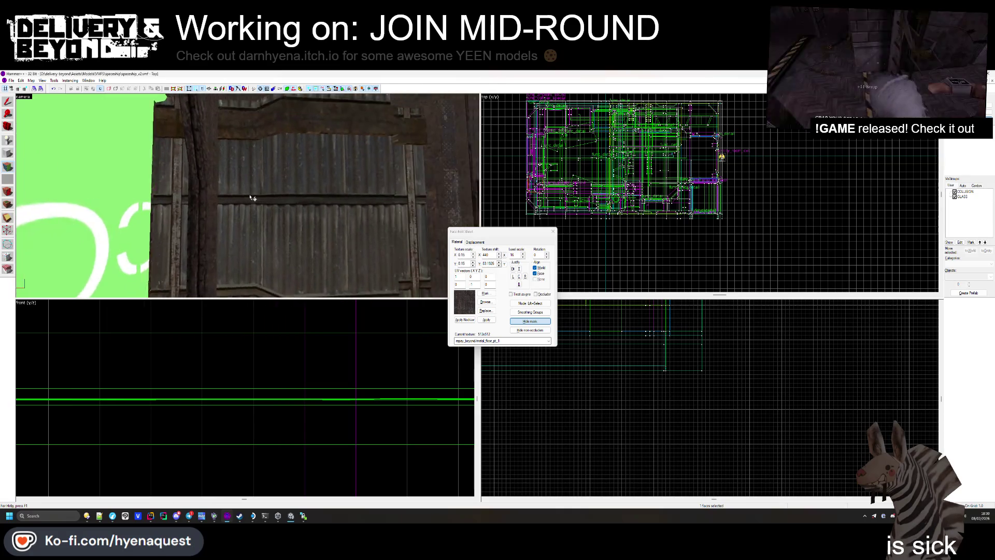
{"action": "key", "text": "s"}
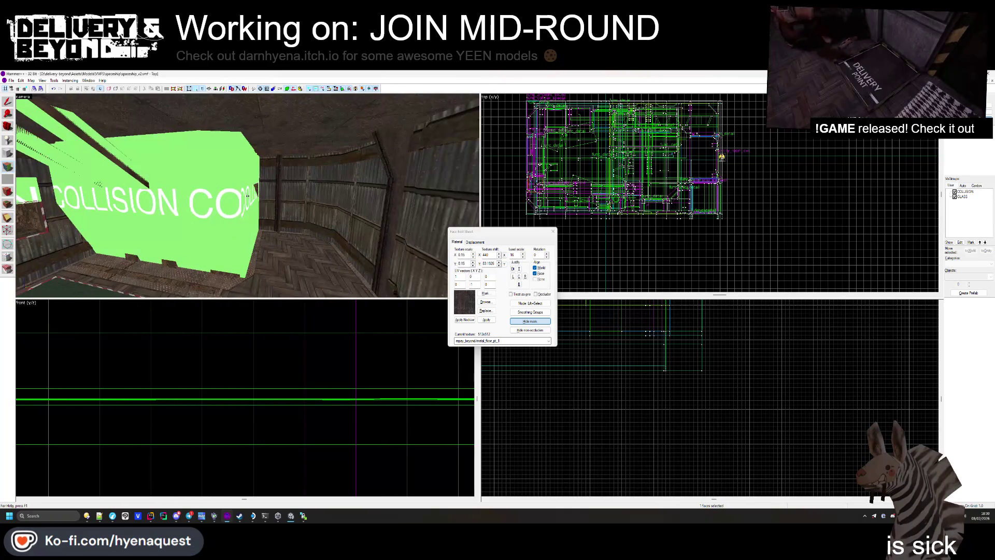
{"action": "key", "text": "w"}
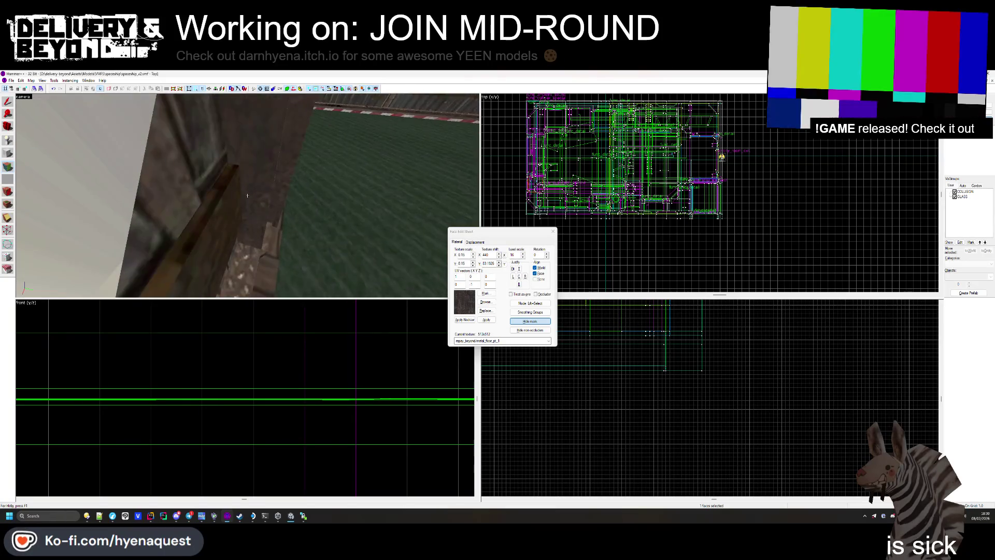
{"action": "key", "text": "s"}
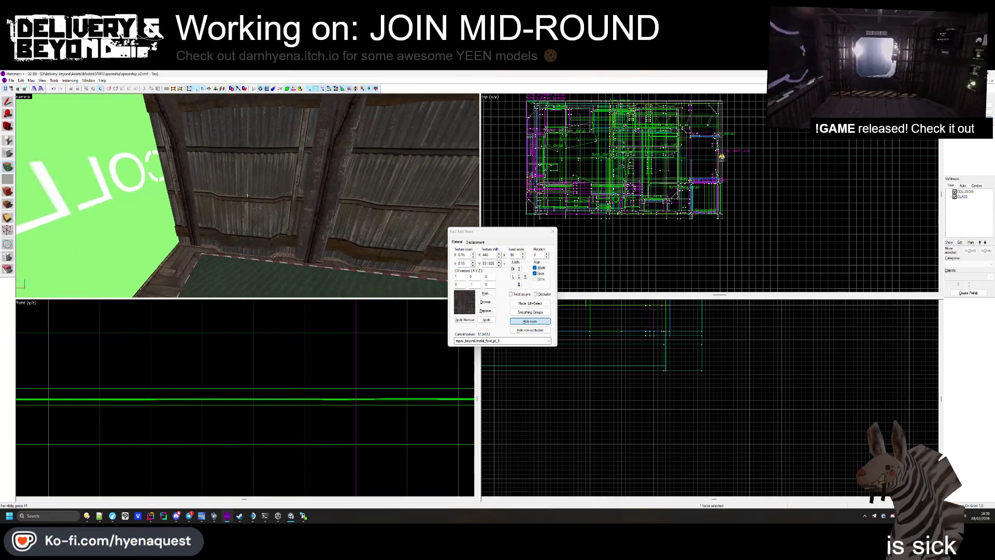
{"action": "key", "text": "Left"}
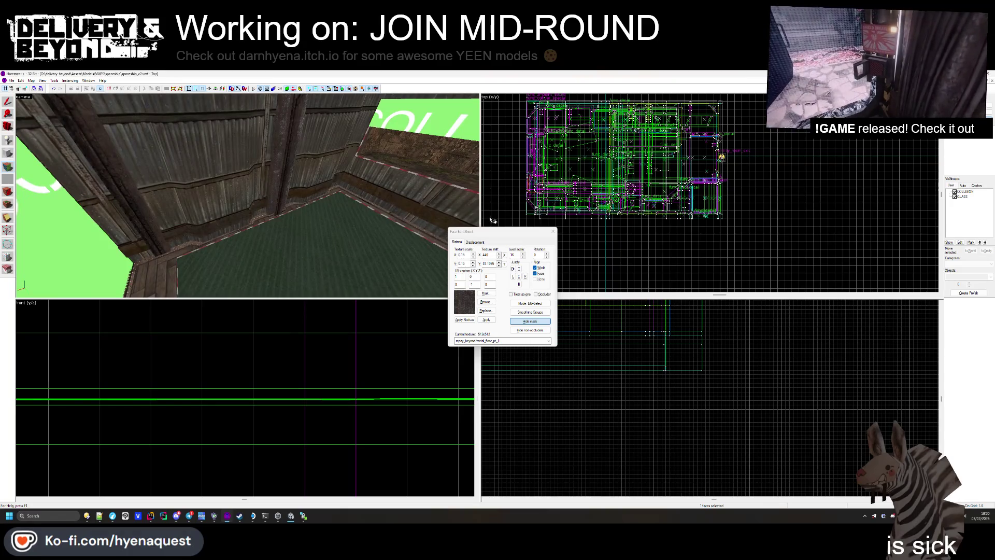
{"action": "left_click", "coordinate": [552, 231]}
- Aim the camera up along the ceiling, briefly reopening and closing face texturing
{"action": "key", "text": "Up"}
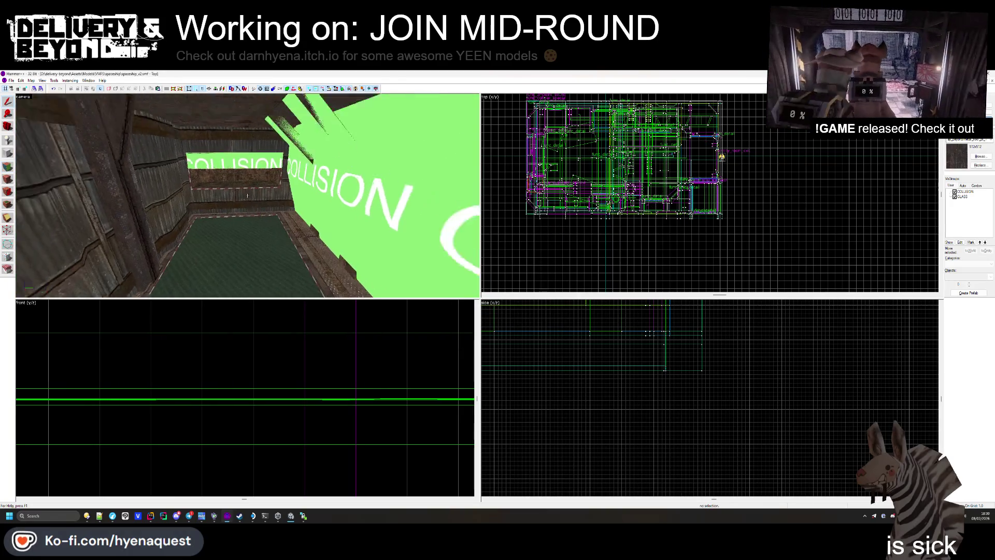
{"action": "key", "text": "Up"}
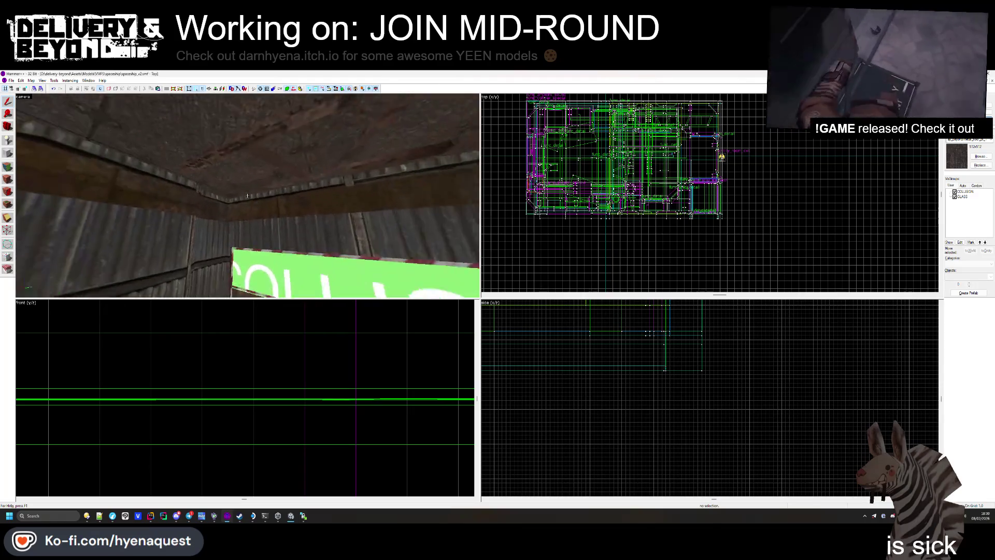
{"action": "key", "text": "shift+a"}
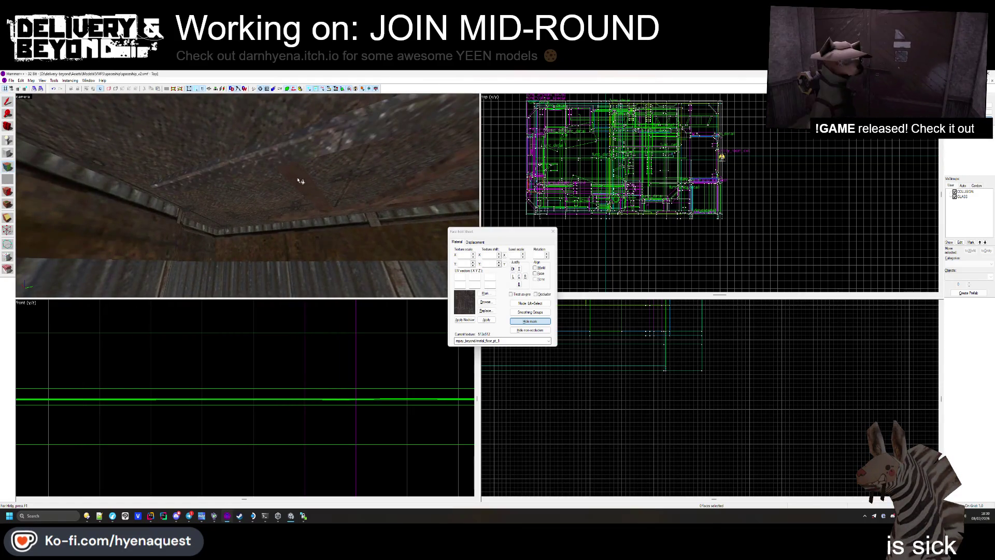
{"action": "key", "text": "Up"}
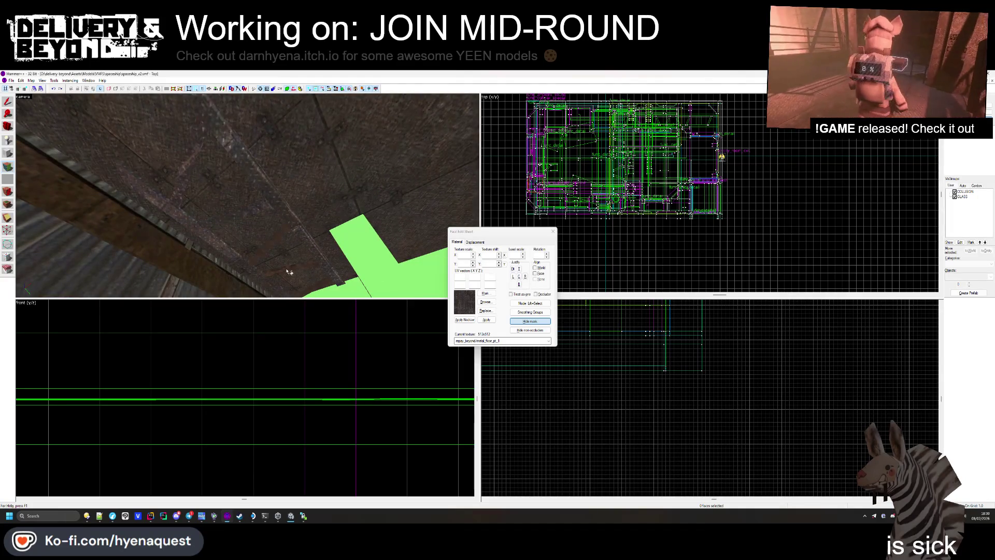
{"action": "left_click", "coordinate": [554, 232]}
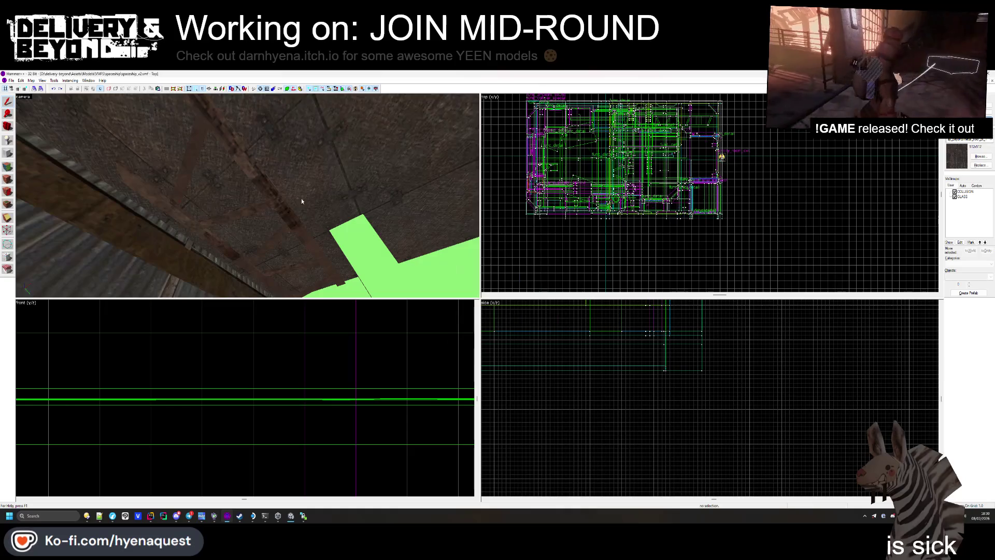
{"action": "key", "text": "Up"}
- Select the ceiling beam, zoom the top view in on it, then deselect it
{"action": "left_click", "coordinate": [232, 168]}
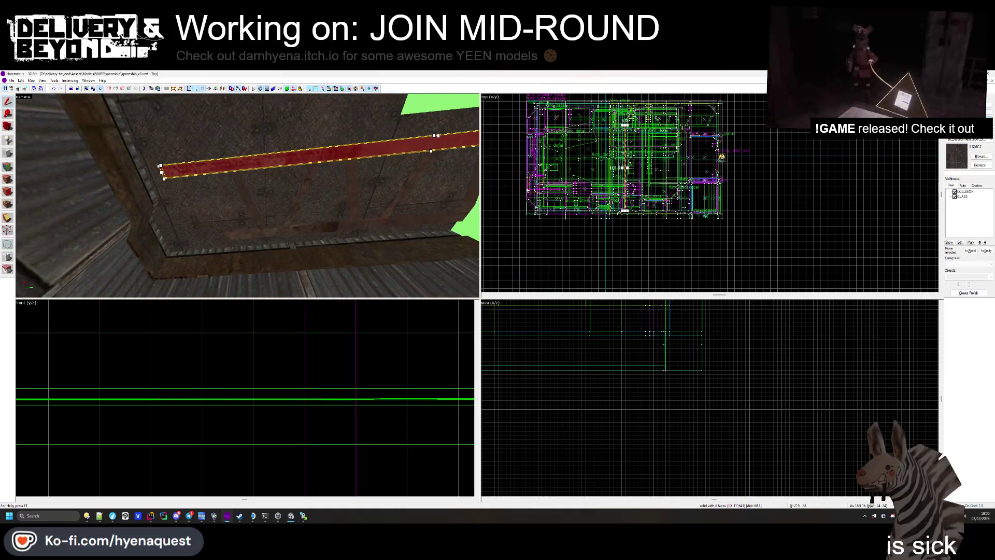
{"action": "scroll", "coordinate": [710, 193], "scroll_direction": "down", "scroll_amount": 2}
{"action": "scroll", "coordinate": [710, 193], "scroll_direction": "up", "scroll_amount": 3}
{"action": "scroll", "coordinate": [704, 196], "scroll_direction": "up", "scroll_amount": 5}
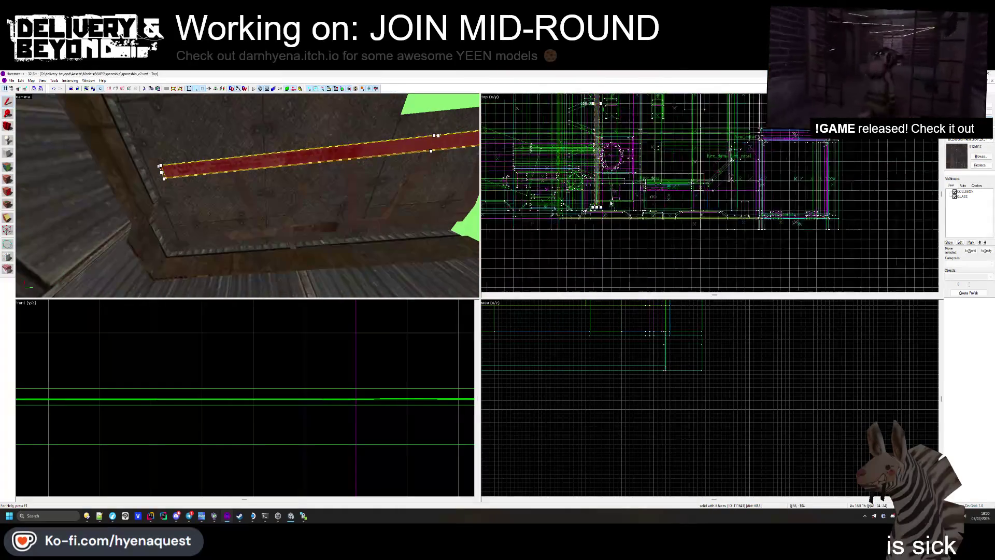
{"action": "scroll", "coordinate": [648, 176], "scroll_direction": "down", "scroll_amount": 3}
{"action": "scroll", "coordinate": [591, 157], "scroll_direction": "up", "scroll_amount": 3}
{"action": "key", "text": "Escape"}
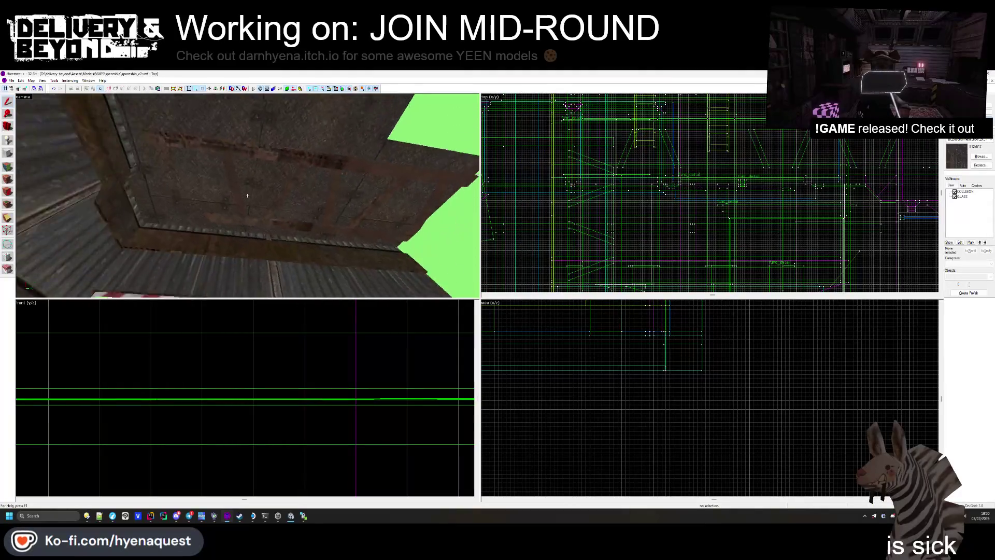
{"action": "key", "text": "z"}
{"action": "key", "text": "w"}
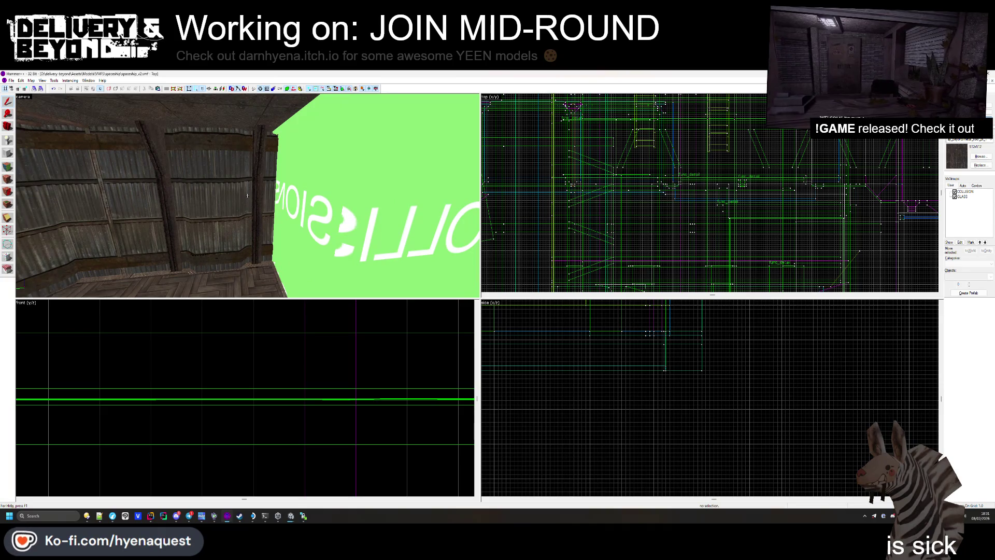
- Fly past the COLLISION blocks, pillar and yellow-block corridor, then switch to the linux build folder
{"action": "key", "text": "s"}
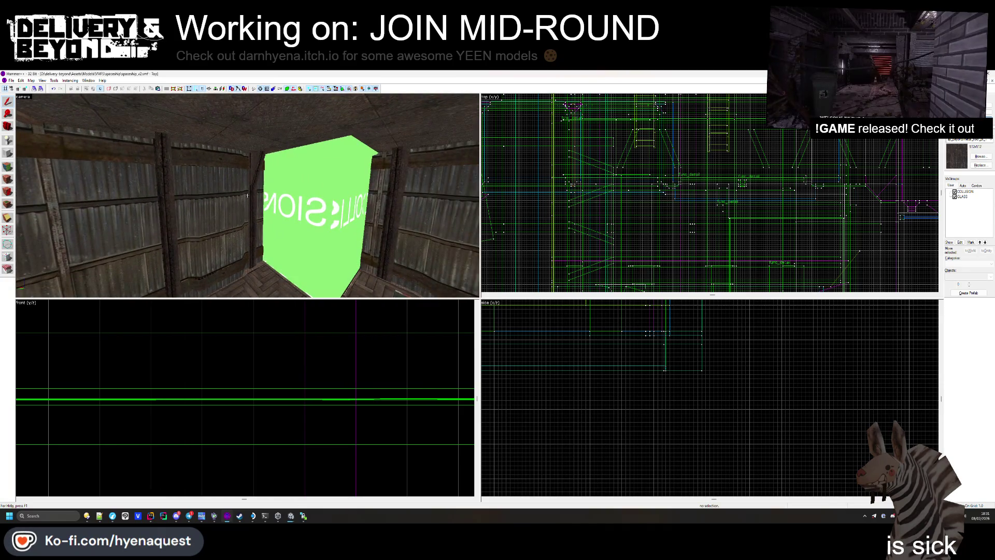
{"action": "key", "text": "w"}
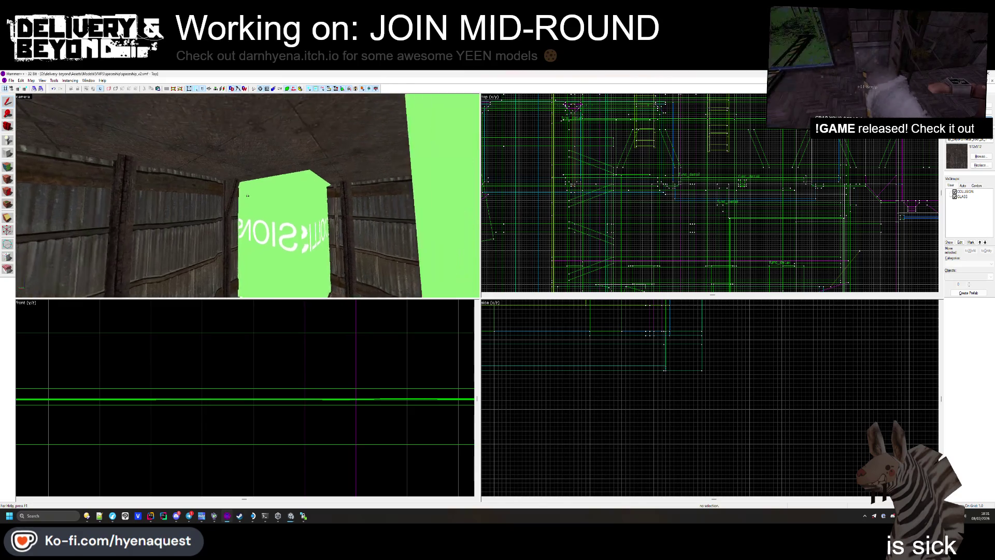
{"action": "key", "text": "s"}
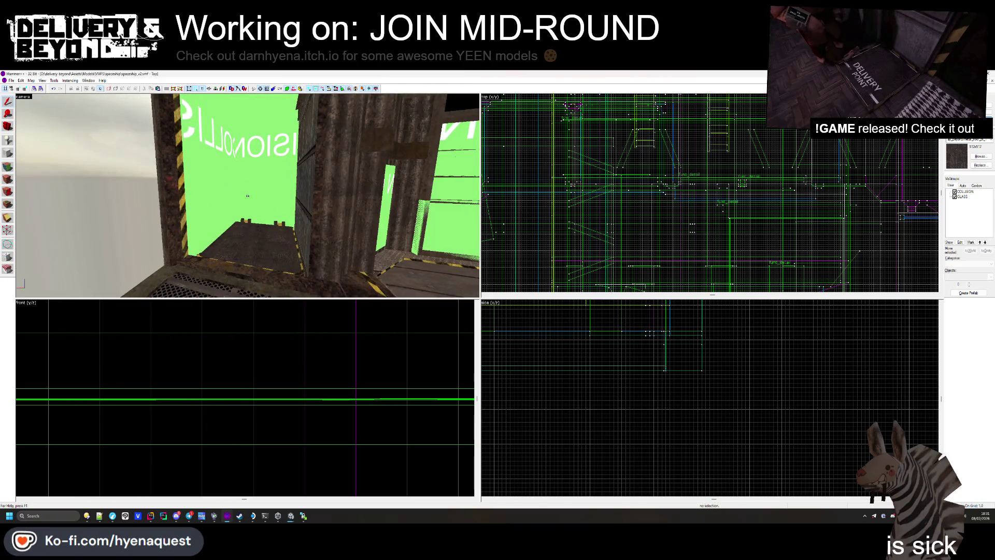
{"action": "key", "text": "w"}
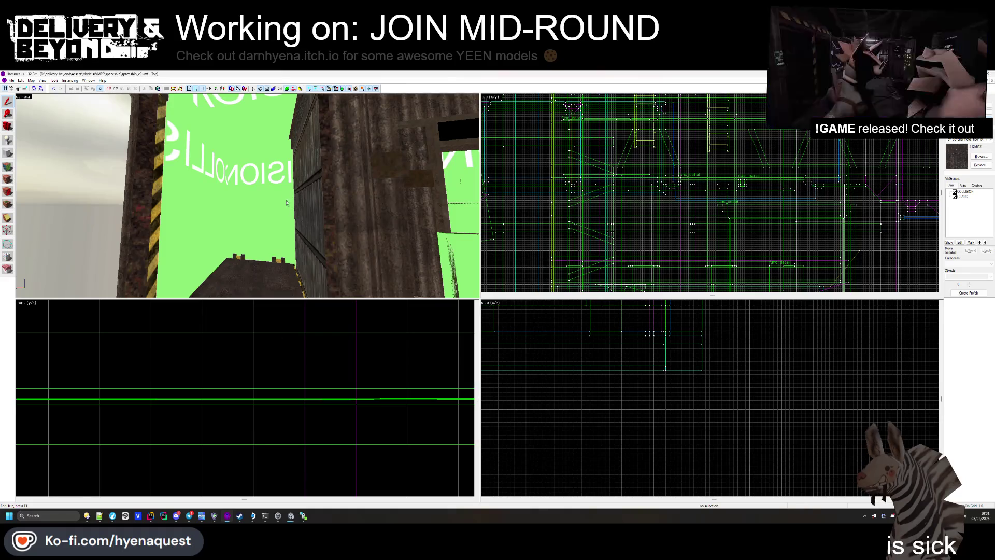
{"action": "key", "text": "s"}
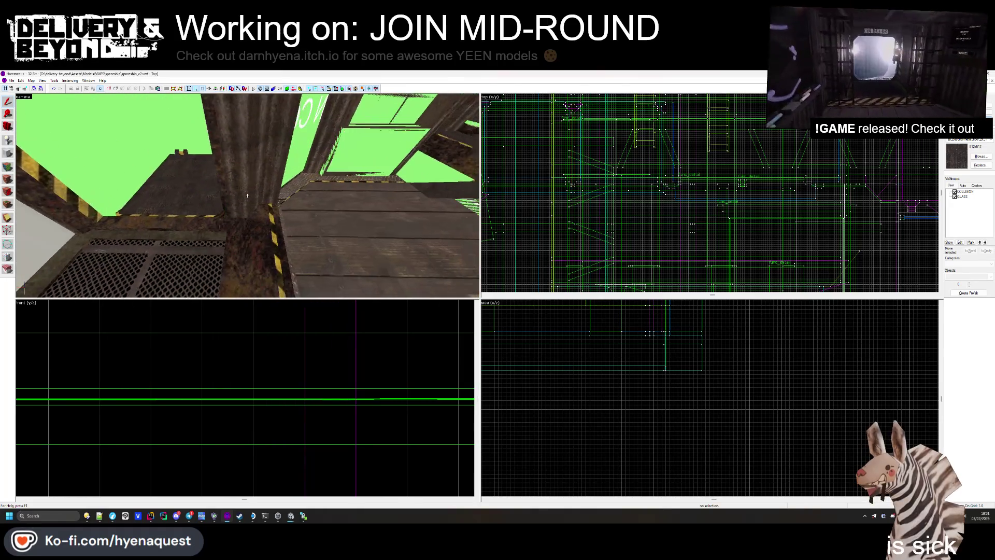
{"action": "key", "text": "w"}
{"action": "key", "text": "s"}
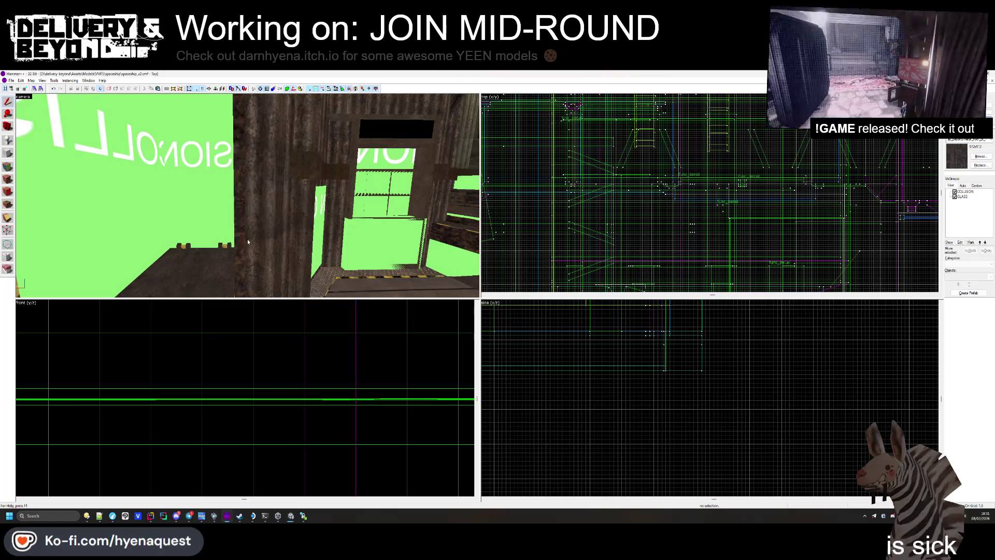
{"action": "key", "text": "s"}
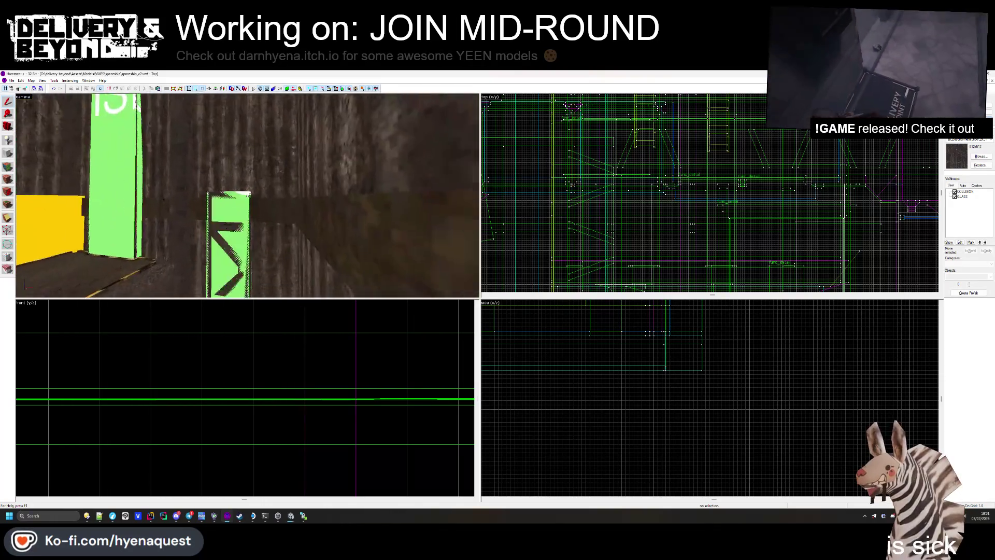
{"action": "key", "text": "alt+Tab"}
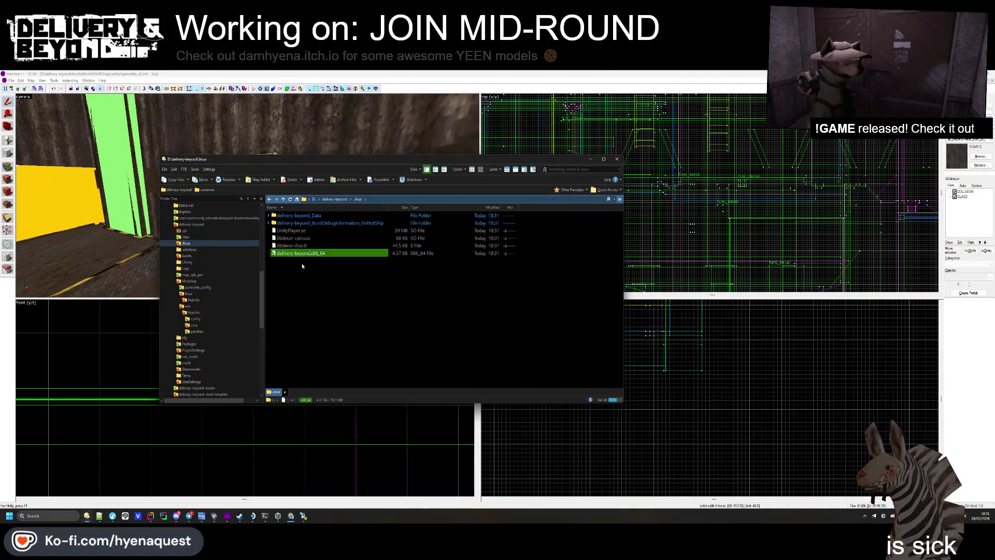
- Refresh the linux build folder and bring the Unity editor forward
{"action": "left_click", "coordinate": [303, 285]}
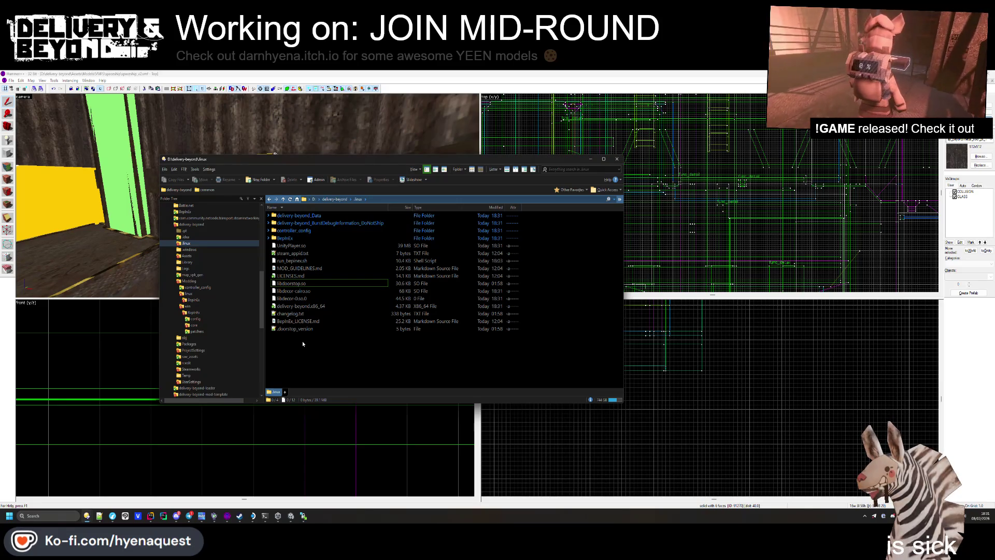
{"action": "left_click", "coordinate": [290, 516]}
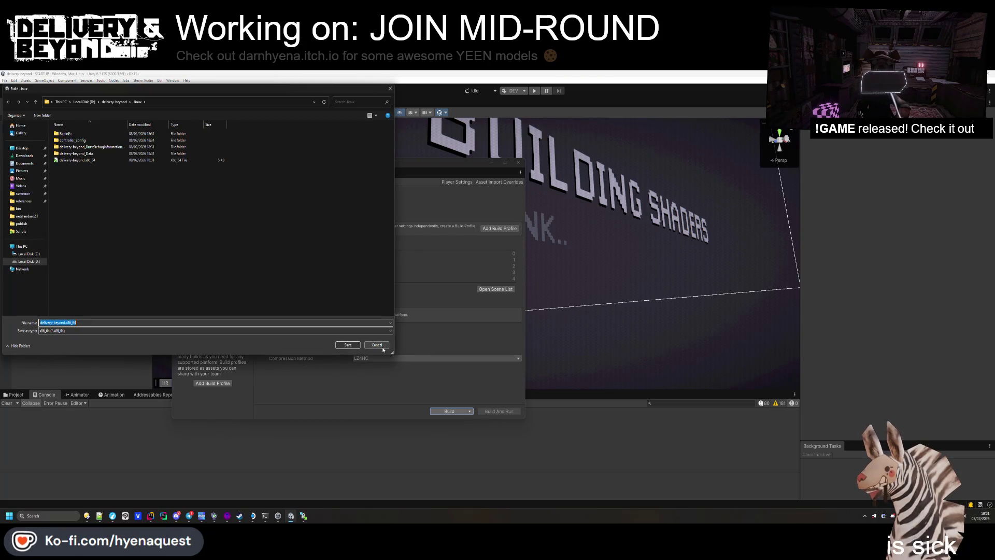
- Cancel the old Build Linux save prompt and start a new build from the Linux profile
{"action": "left_click", "coordinate": [381, 346]}
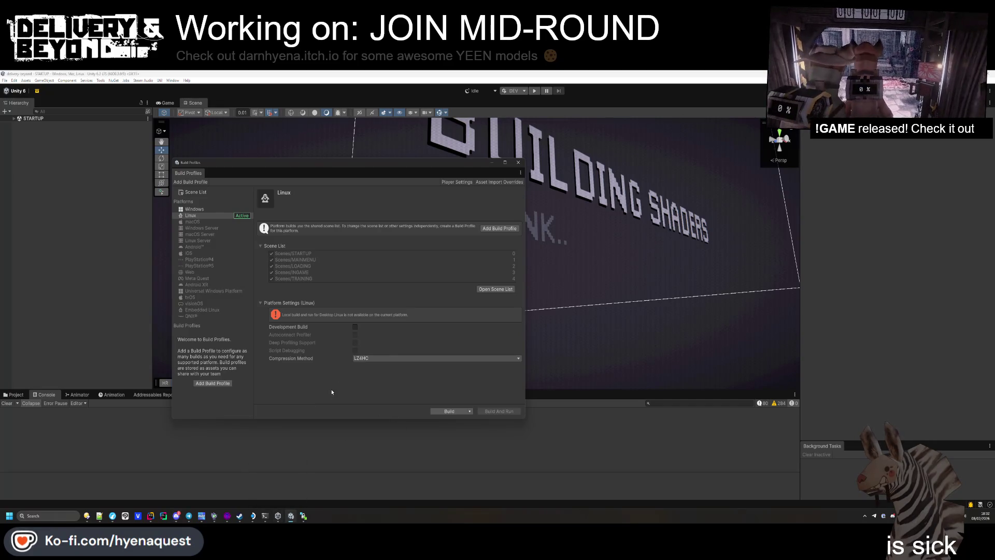
{"action": "left_click", "coordinate": [444, 411]}
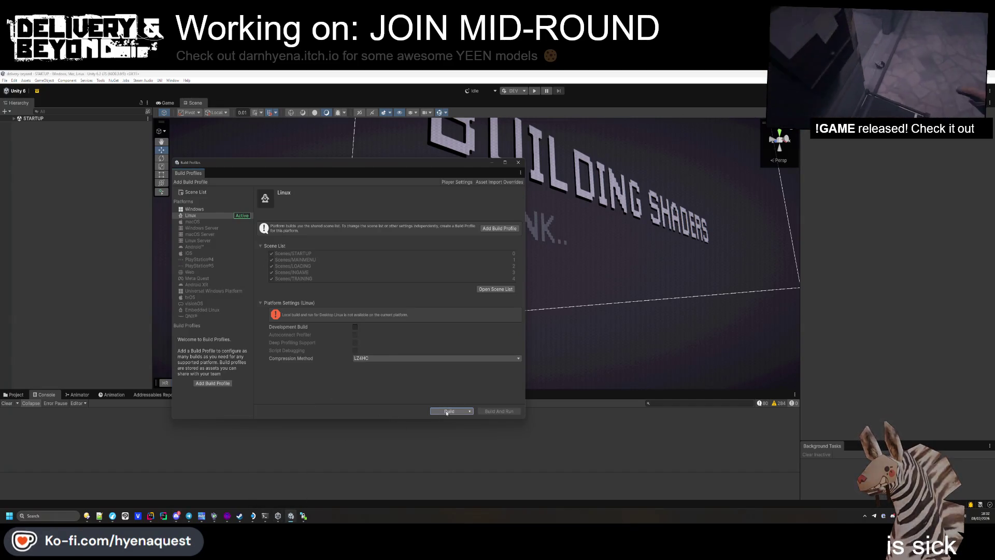
- Save the build as delivery-beyond.x86_64 in the linux folder, replacing the existing build
{"action": "left_click", "coordinate": [347, 346]}
{"action": "left_click", "coordinate": [506, 299]}
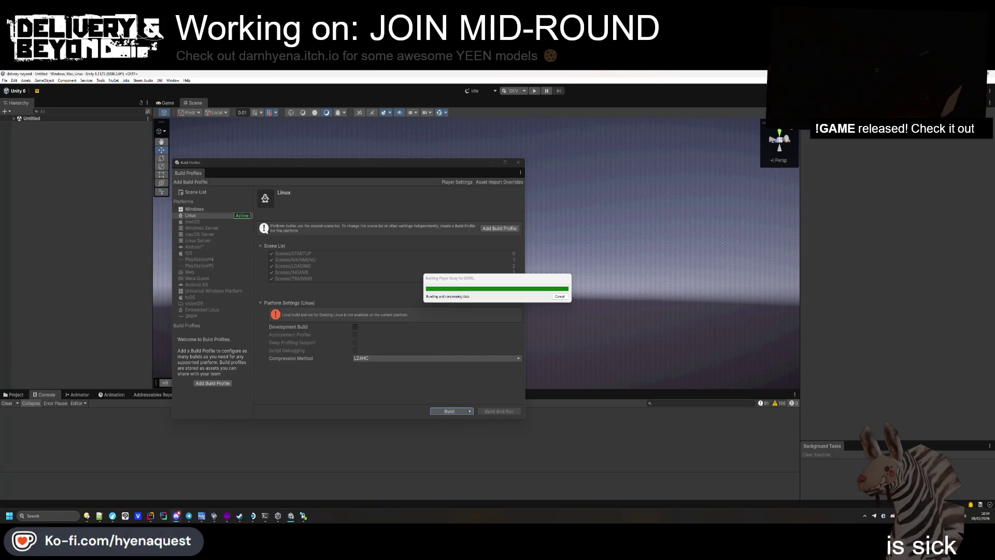
{"action": "mouse_move", "coordinate": [468, 278]}
{"action": "left_mouse_down"}
{"action": "mouse_move", "coordinate": [494, 271]}
{"action": "mouse_move", "coordinate": [574, 168]}
{"action": "left_mouse_up"}
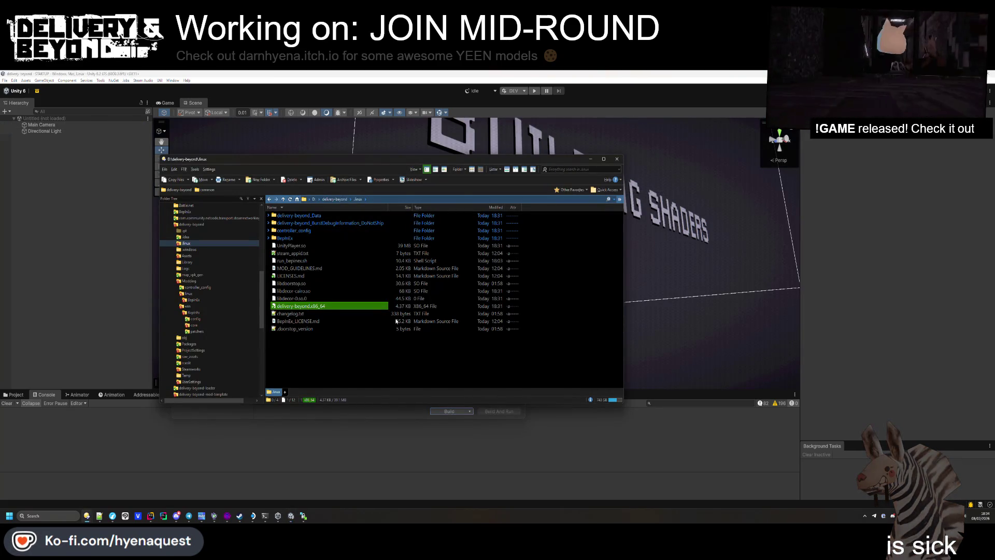
- Deselect the x86_64 file in the linux folder and return to Unity
{"action": "left_click", "coordinate": [363, 348]}
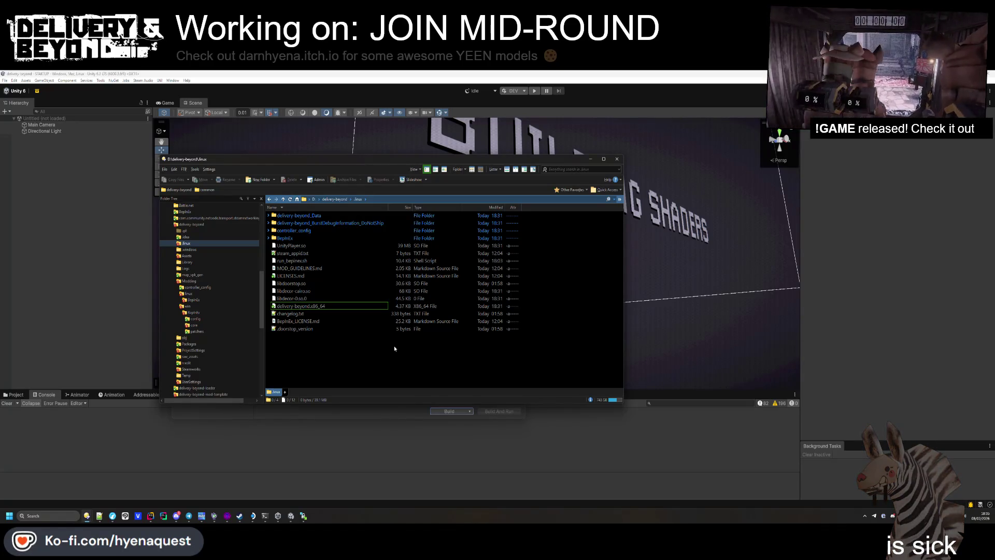
{"action": "left_click", "coordinate": [365, 410]}
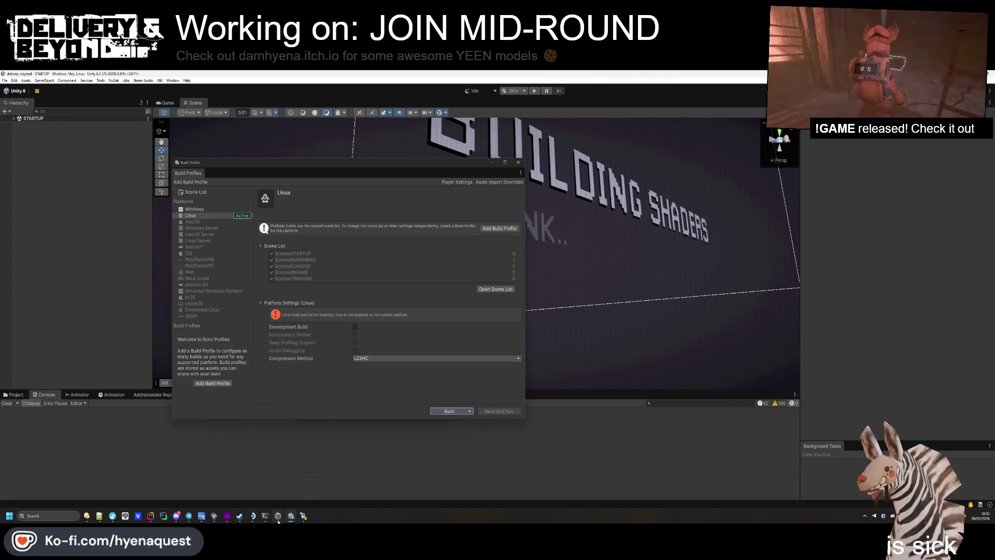
- In Build Profiles, select the Windows platform and make it the active build target
{"action": "mouse_move", "coordinate": [278, 520]}
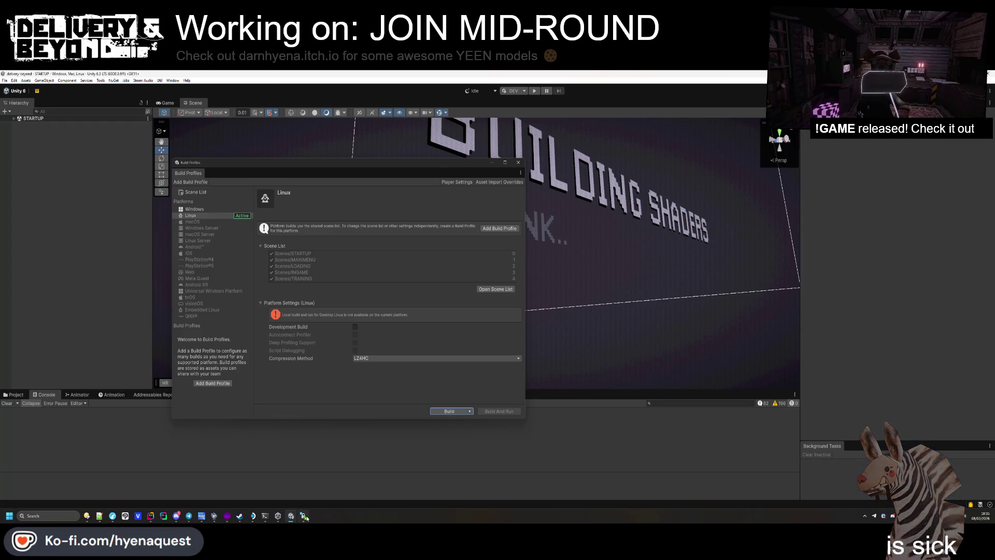
{"action": "left_click", "coordinate": [219, 208]}
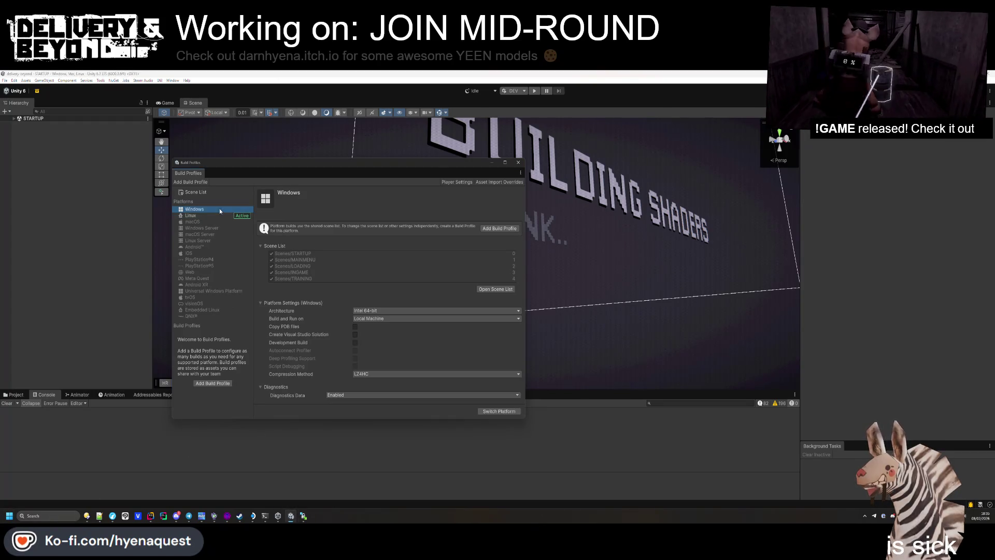
{"action": "left_click", "coordinate": [498, 411]}
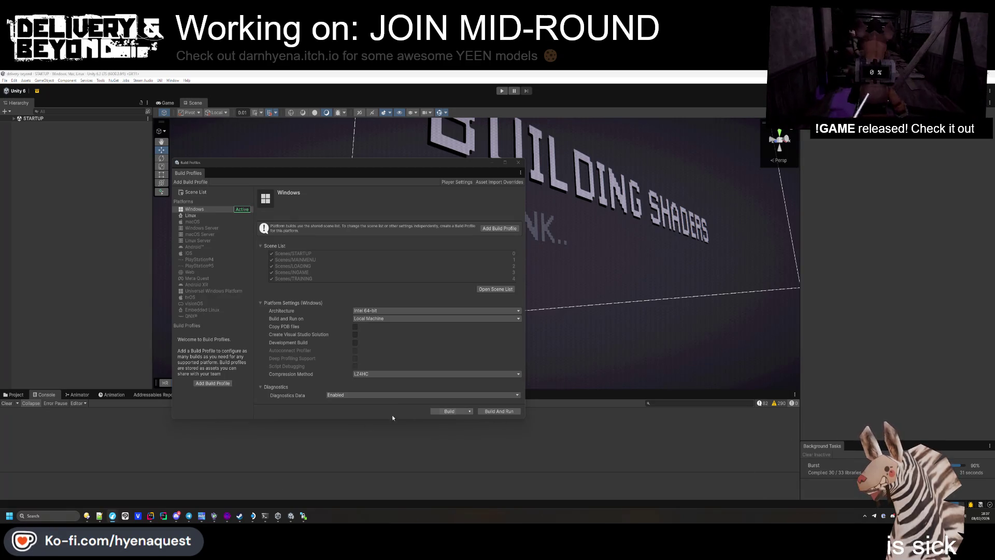
- Delete every old file and subfolder in the windows build folder, then minimize the file window
{"action": "mouse_move", "coordinate": [87, 516]}
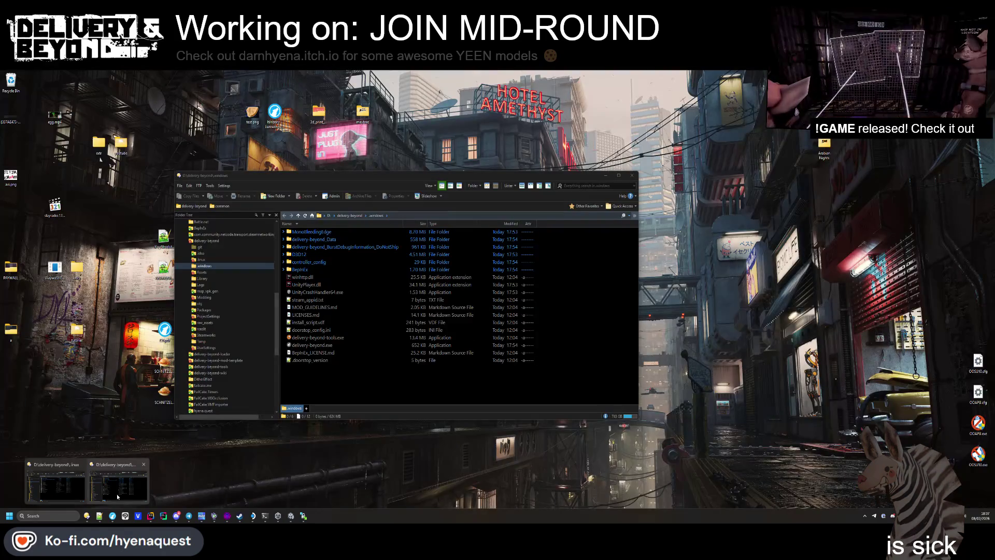
{"action": "left_click", "coordinate": [117, 494]}
{"action": "left_click_drag", "start_coordinate": [329, 391], "coordinate": [330, 229]}
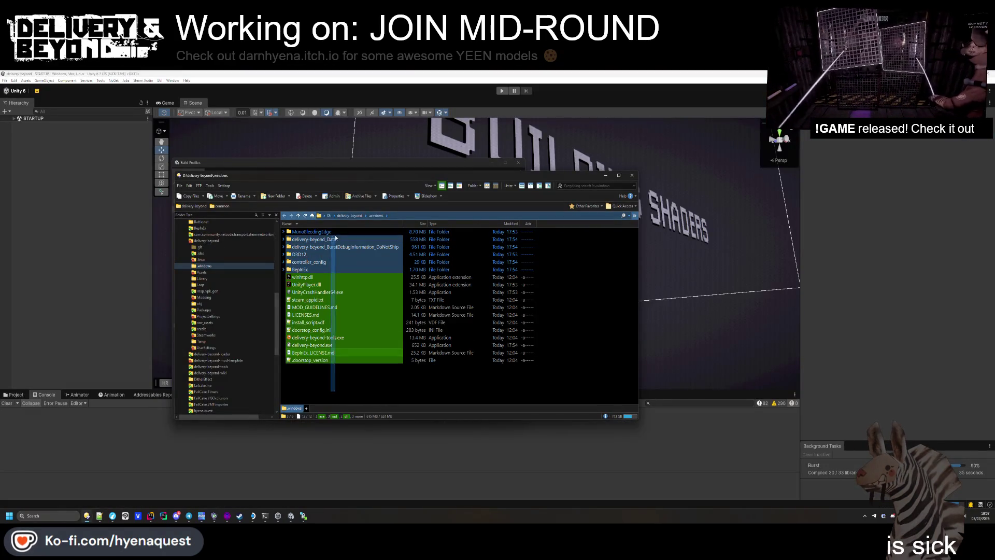
{"action": "key", "text": "Delete"}
{"action": "key", "text": "Return"}
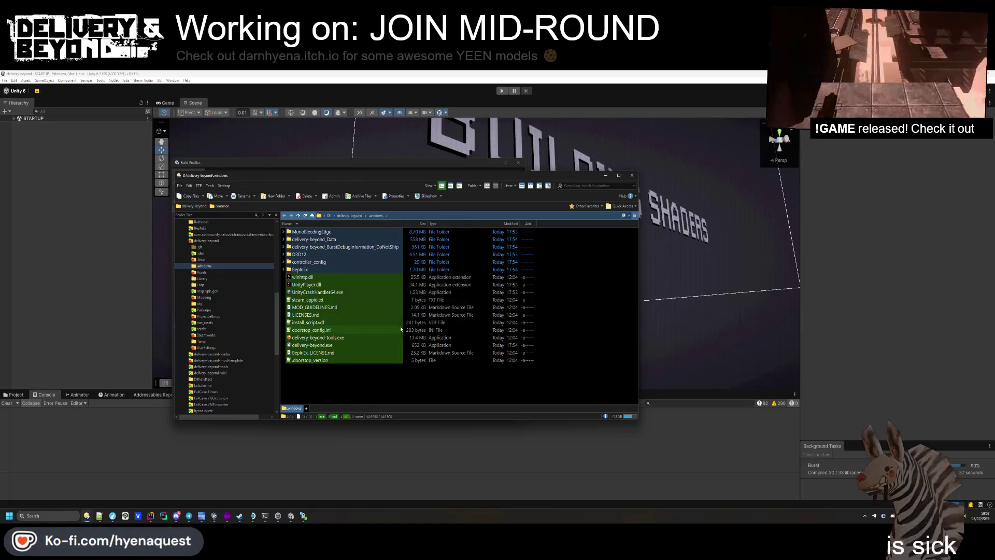
{"action": "right_click", "coordinate": [400, 325]}
{"action": "left_click", "coordinate": [590, 177]}
{"action": "left_click", "coordinate": [605, 175]}
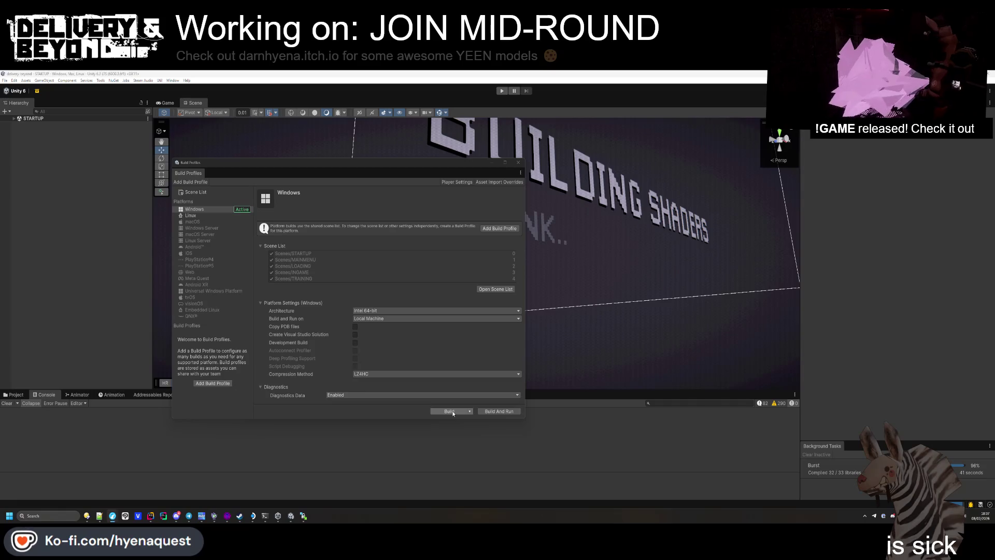
- Start a Clean Build for Windows using the windows folder as the destination
{"action": "left_click", "coordinate": [471, 413]}
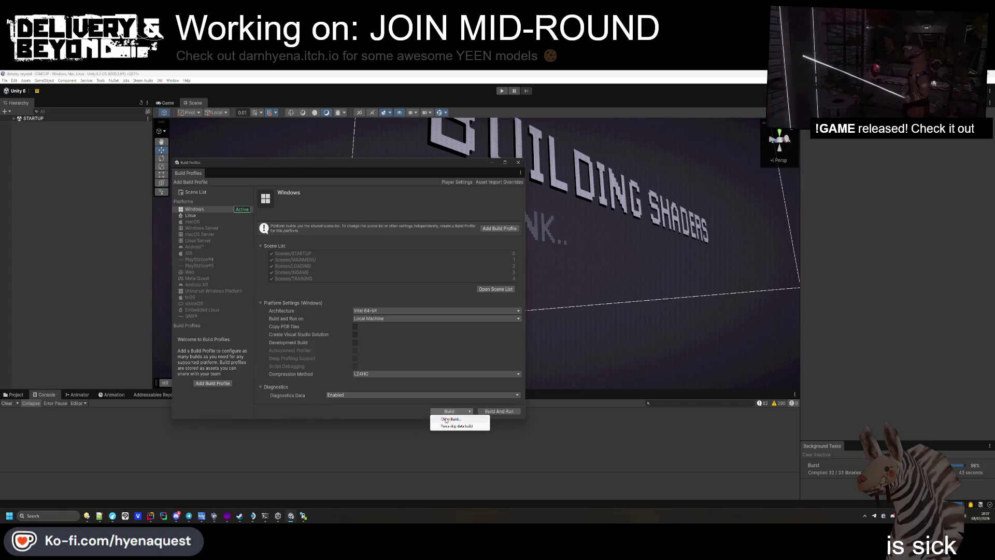
{"action": "left_click", "coordinate": [469, 411]}
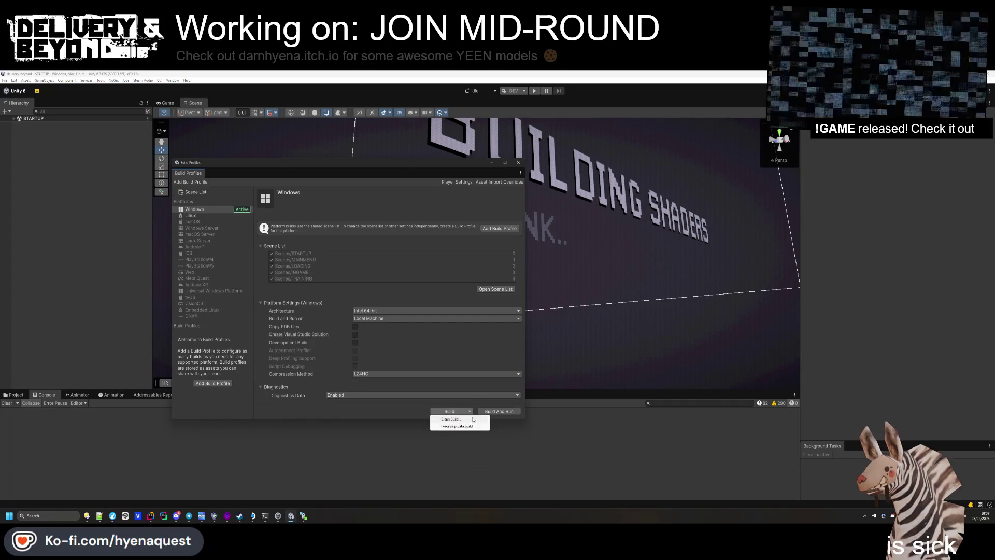
{"action": "left_click", "coordinate": [456, 422]}
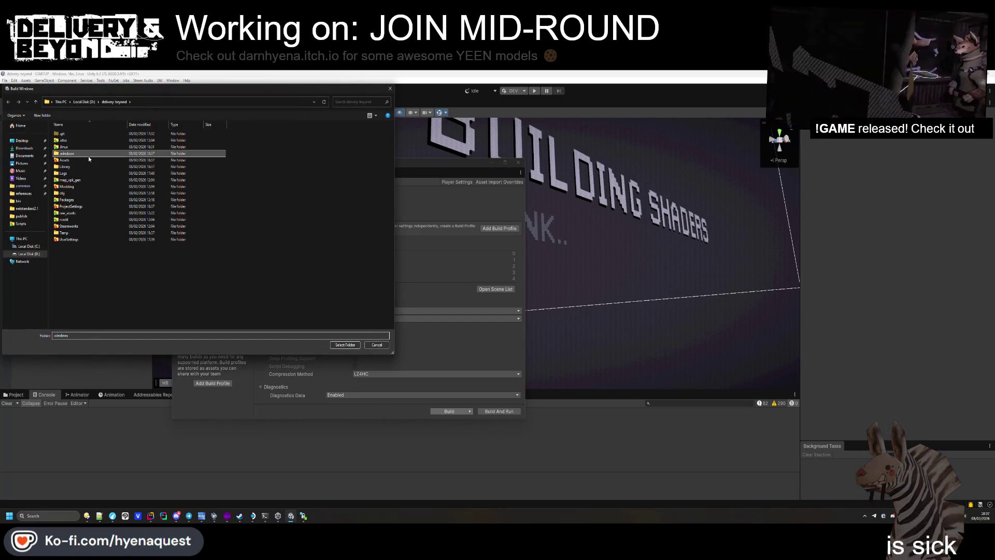
{"action": "left_click", "coordinate": [345, 345]}
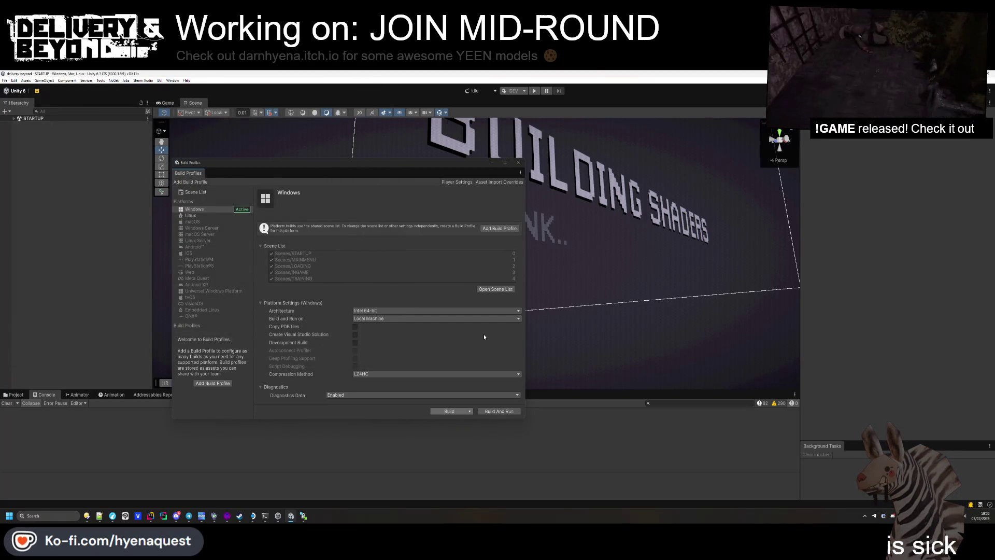